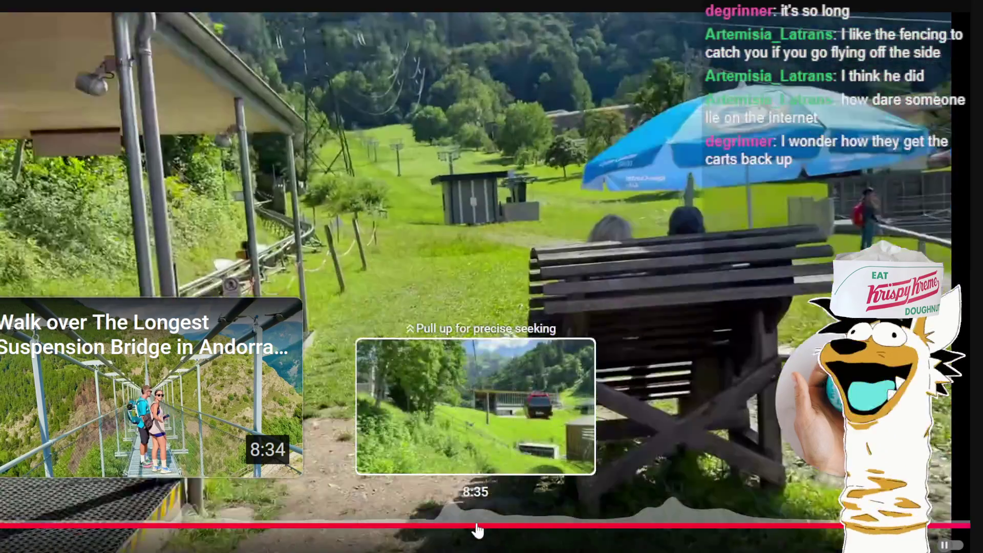
Scrub the travel video forward past 8:35 to the alpine toboggan ride and pause it there
drag(476, 530, 478, 528)
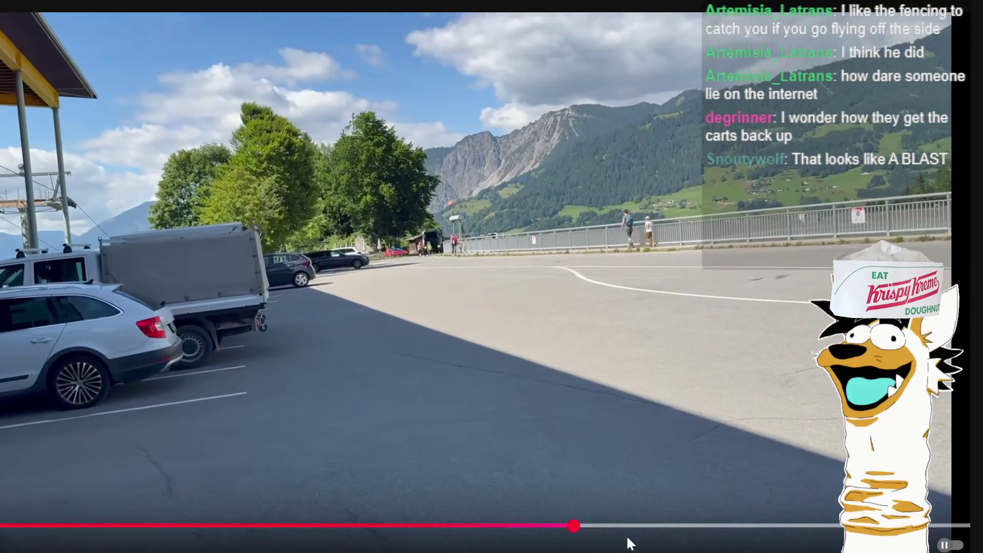
drag(619, 527, 710, 531)
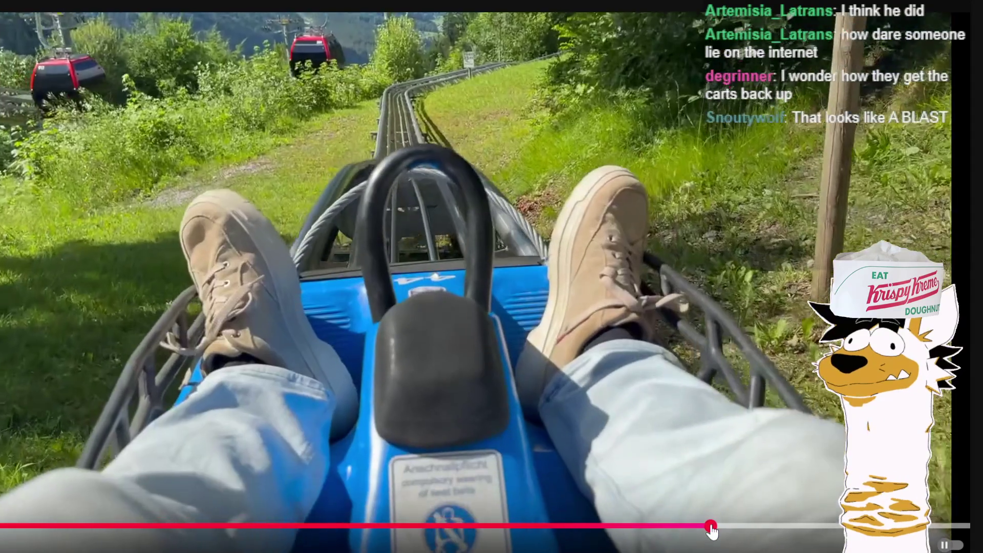
drag(711, 531, 711, 533)
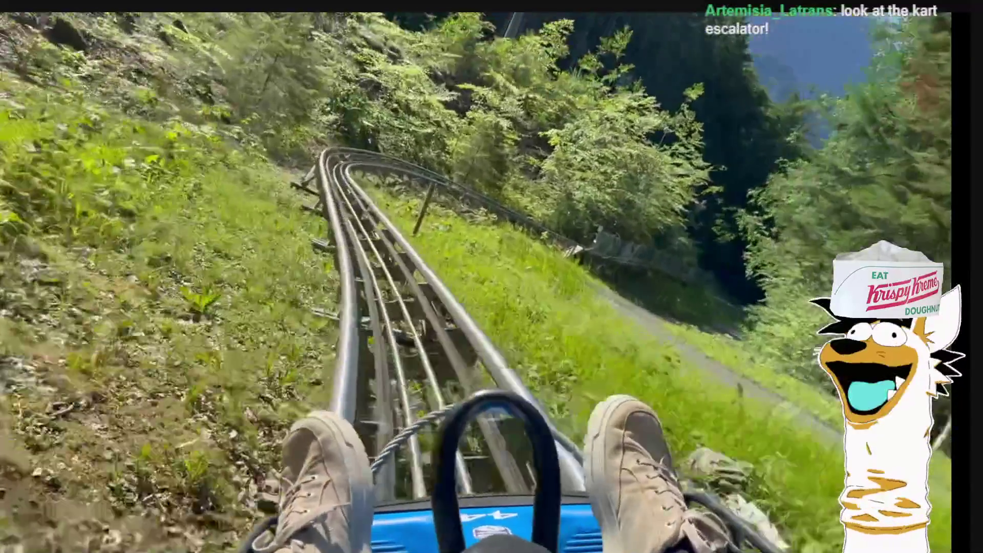
click(404, 241)
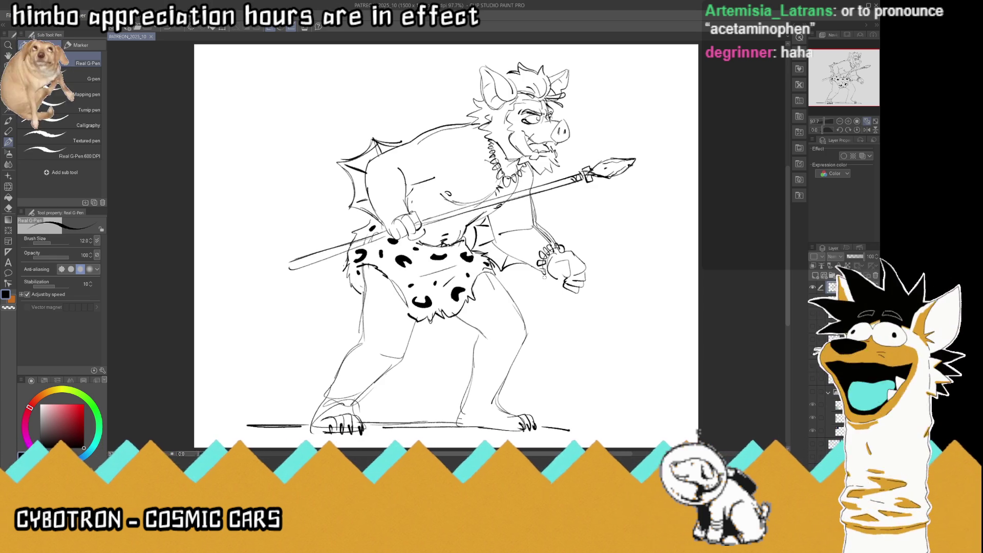
Hide the boar sketch layer, save, and zoom out to show the whole blank canvas
click(815, 277)
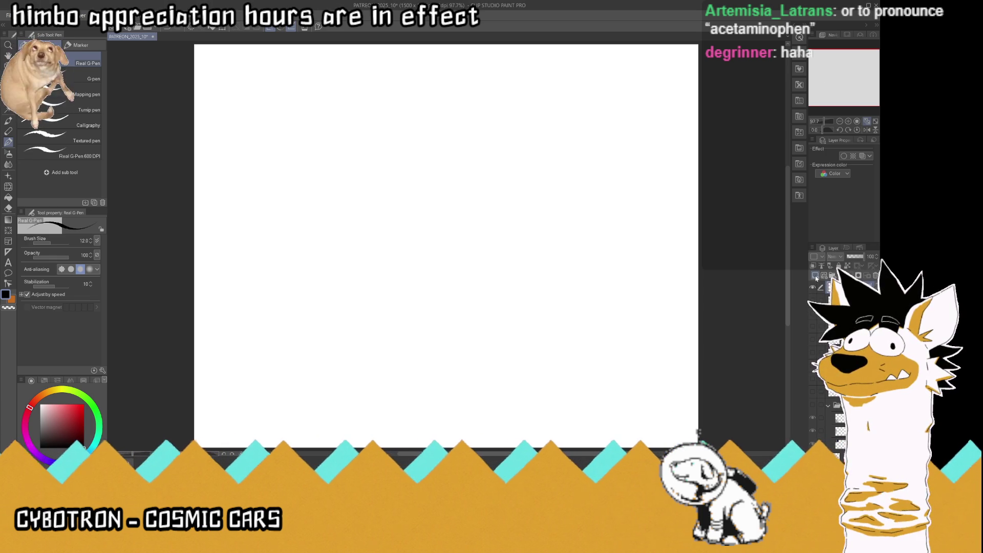
key(ctrl+s)
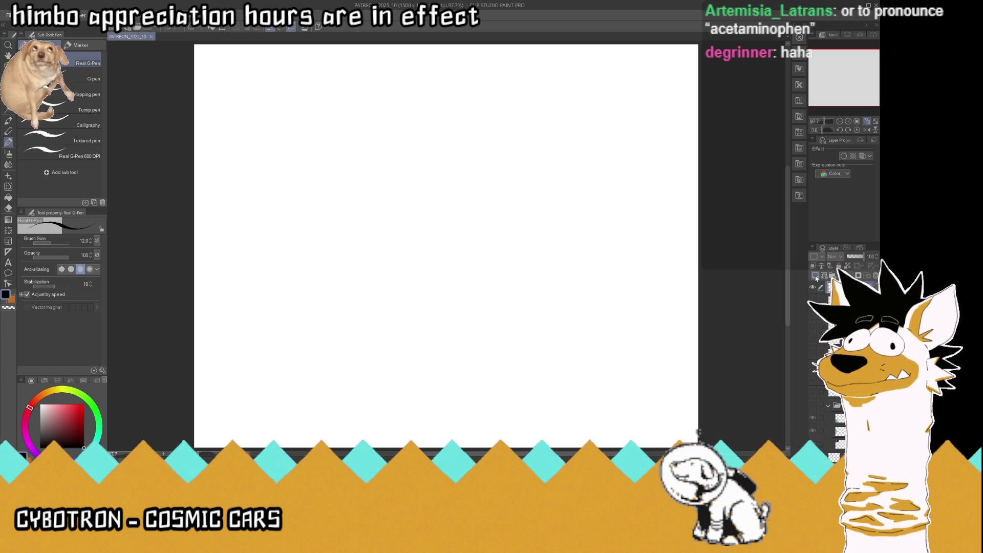
click(841, 121)
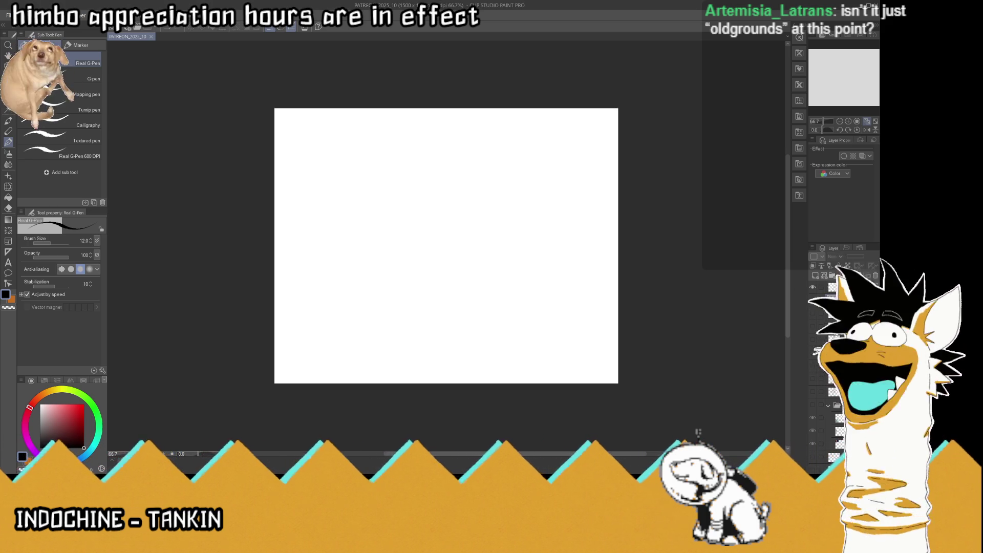
Paste the man-on-bed reference photo, delete its top strip, and scale it to 67%
key(ctrl+v)
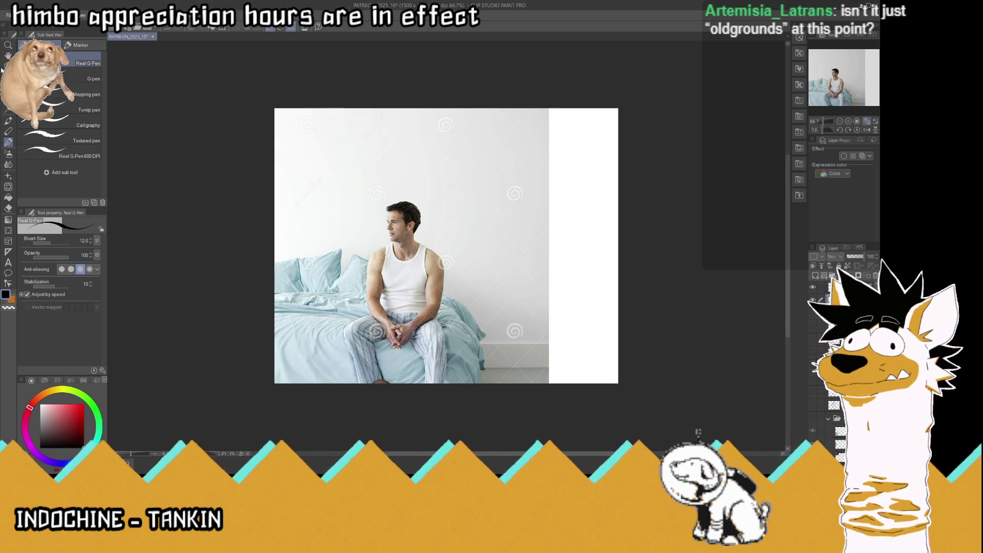
key(m)
drag(236, 71, 671, 199)
key(Delete)
key(ctrl+d)
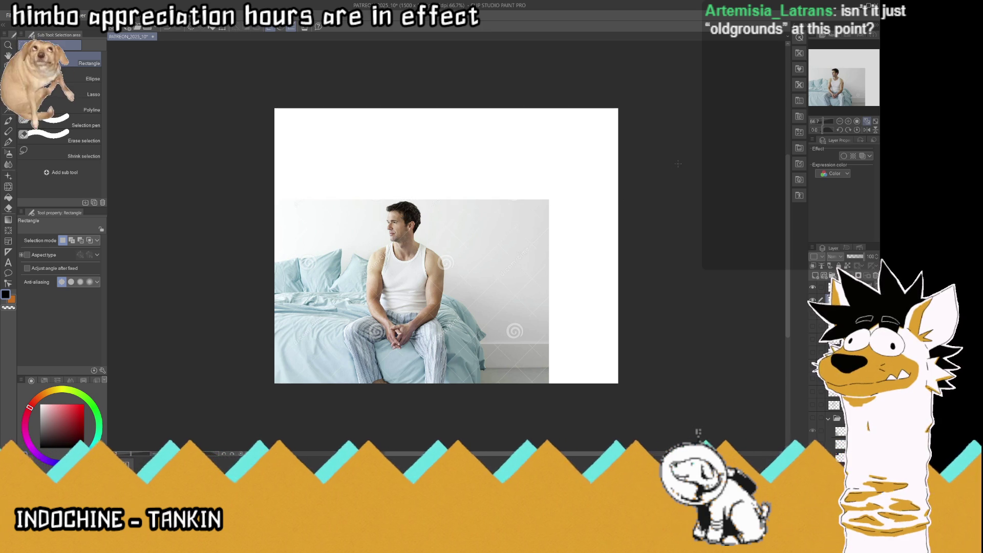
key(ctrl+t)
mouse_move(494, 242)
mouse_down()
mouse_move(561, 119)
mouse_move(483, 198)
mouse_up()
drag(428, 244, 468, 193)
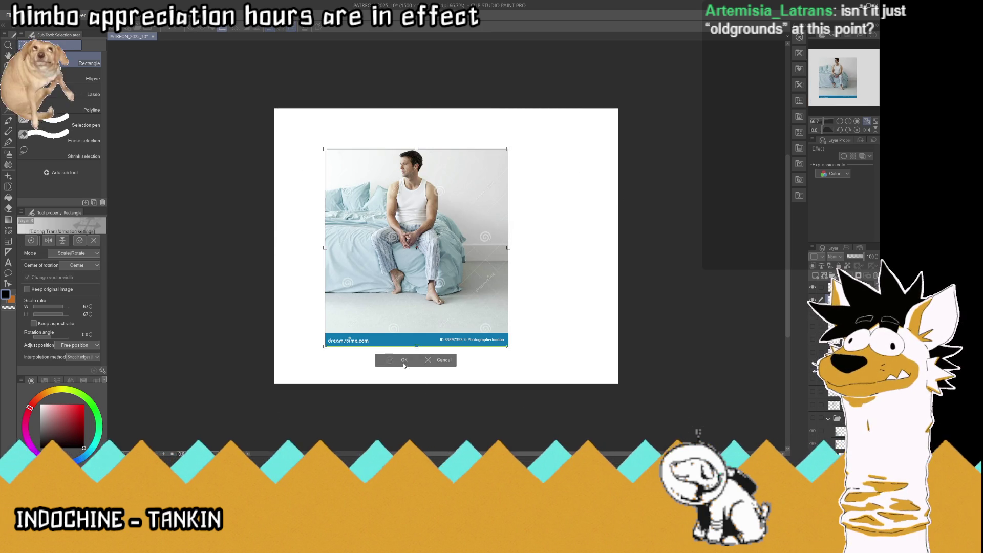
click(7, 102)
Erase the watermark banner, shrink the photo to about 61% in the top-left corner, and fade it to 40% opacity
drag(225, 369, 550, 294)
key(Delete)
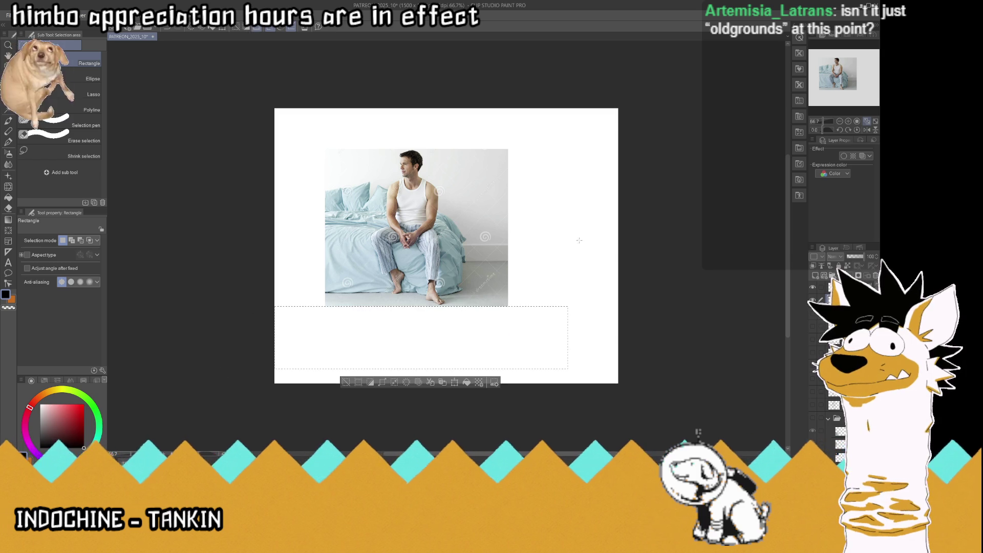
key(ctrl+d)
key(ctrl+t)
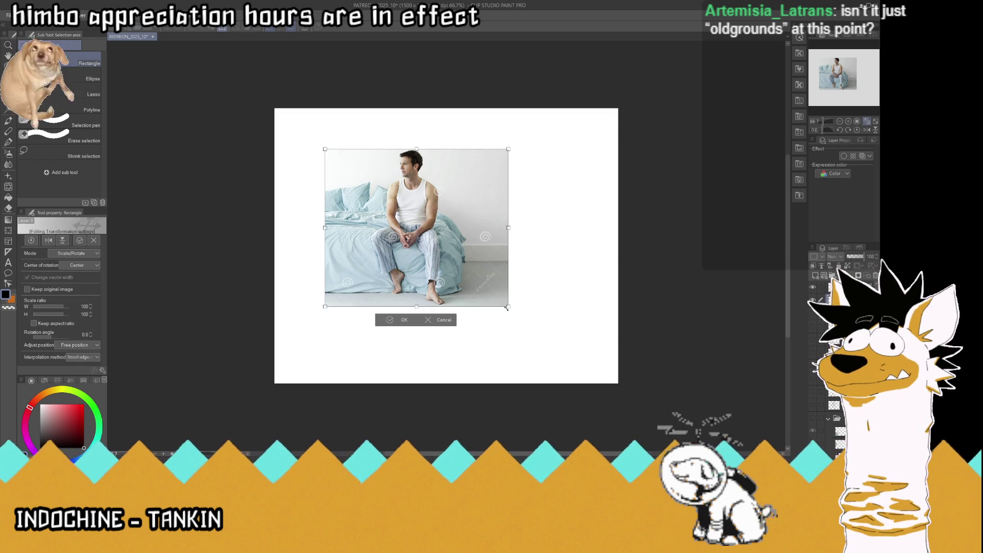
drag(507, 307, 439, 248)
drag(397, 197, 350, 161)
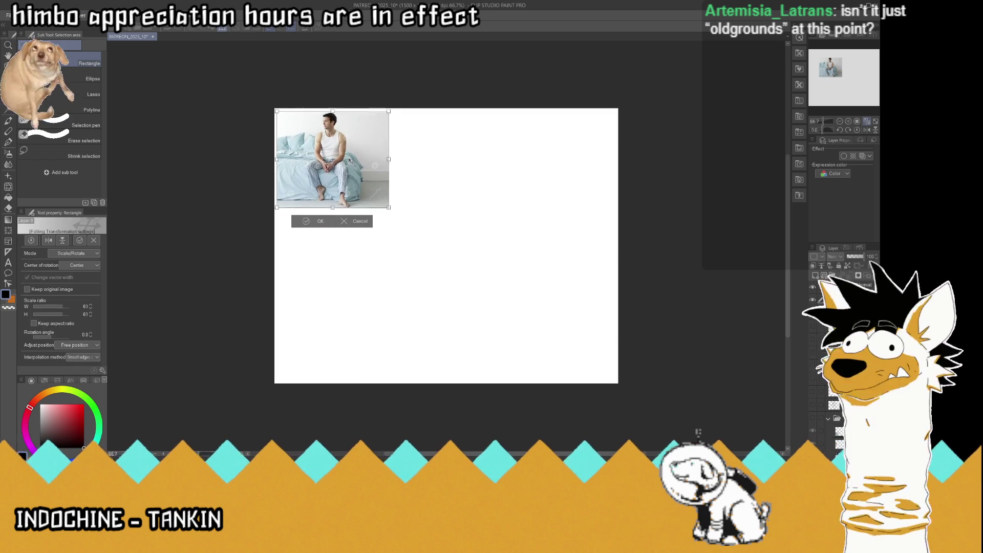
click(314, 217)
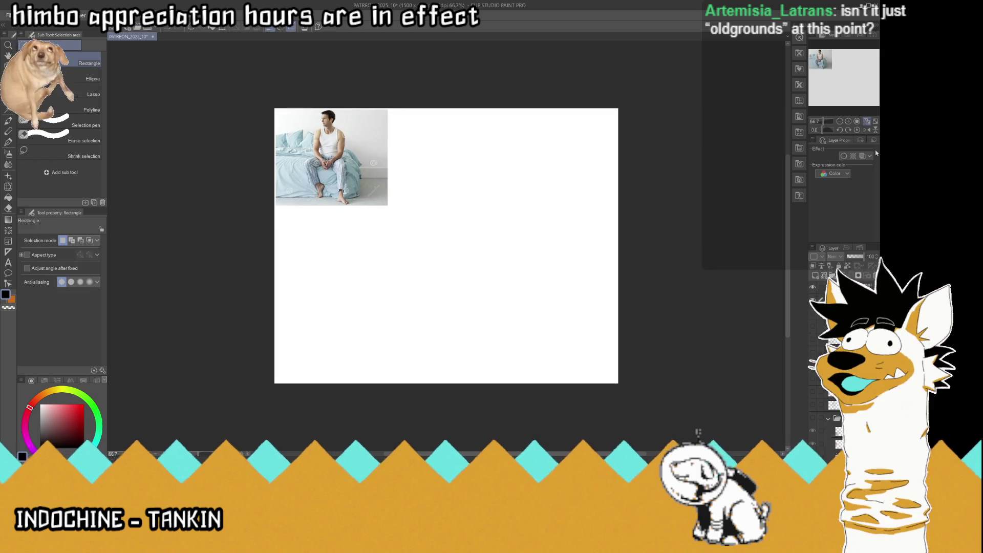
key(ctrl+0)
drag(860, 260, 854, 262)
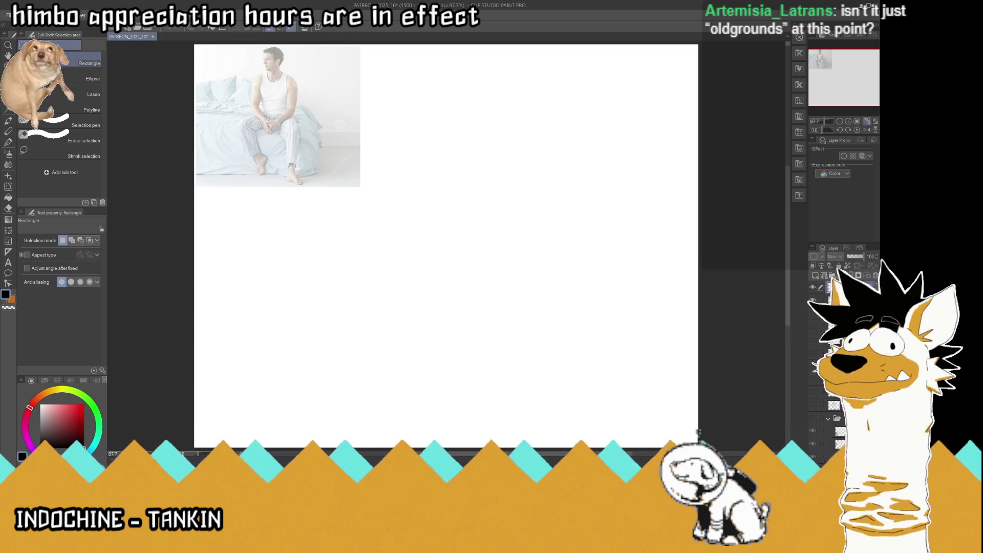
Save the document with Ctrl+S
key(ctrl+s)
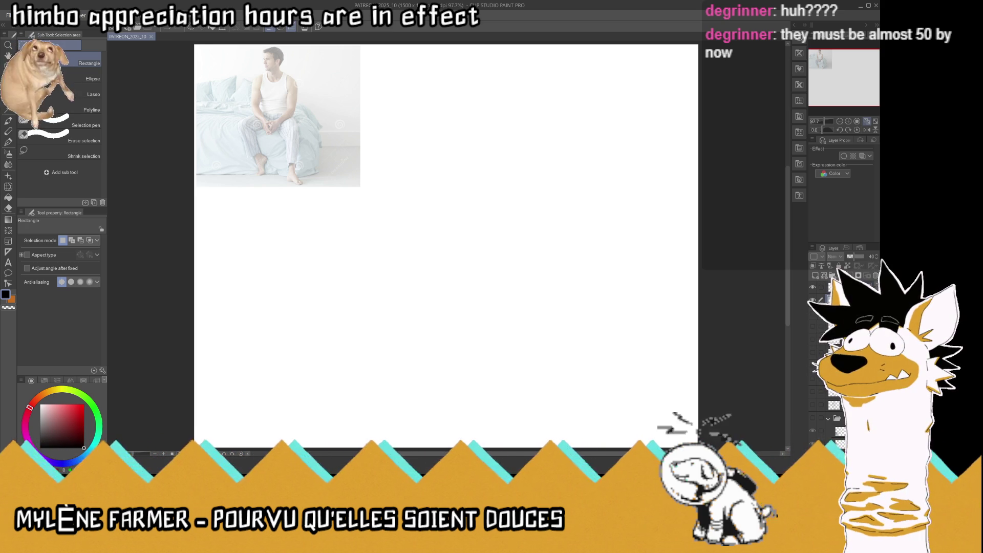
Scale the bed reference photo down to 79% and save the file
key(ctrl+t)
drag(361, 186, 328, 159)
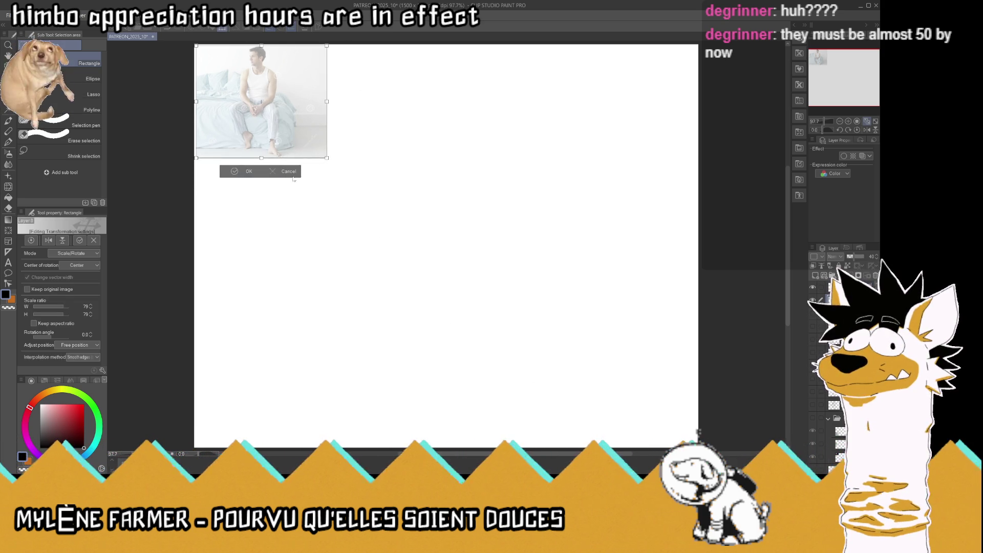
click(241, 171)
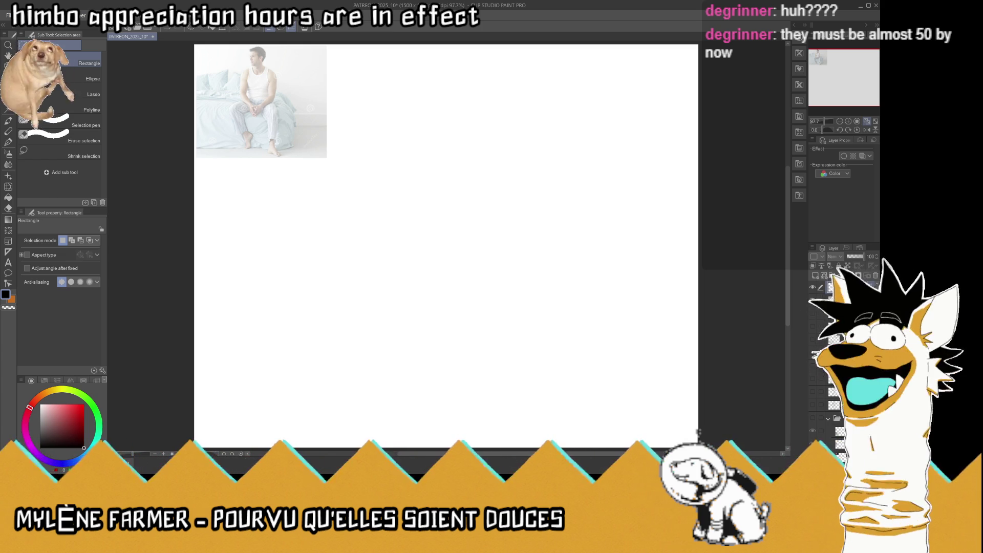
key(ctrl+s)
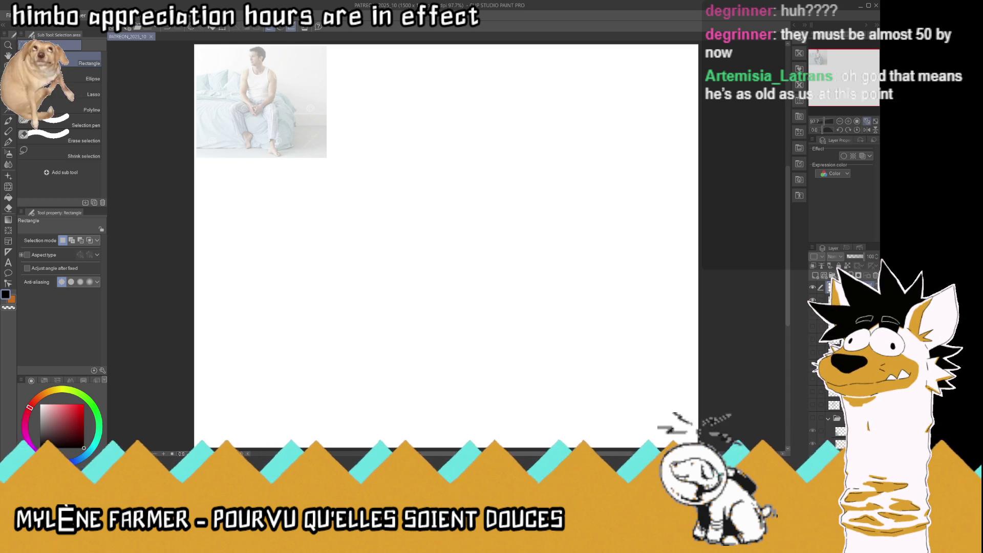
click(10, 144)
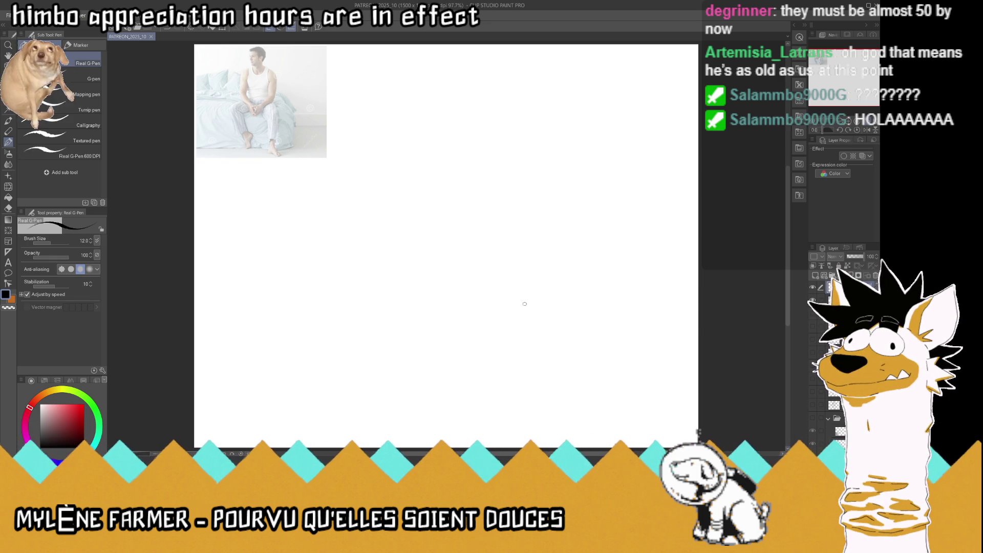
Rough in the lap's V outline, fold lines and both bent legs with the Real G-Pen
mouse_move(514, 302)
mouse_down()
mouse_move(478, 285)
mouse_move(562, 275)
mouse_up()
mouse_move(479, 280)
mouse_down()
mouse_move(563, 276)
mouse_move(536, 272)
mouse_move(426, 306)
mouse_up()
mouse_move(526, 308)
mouse_down()
mouse_move(474, 340)
mouse_move(440, 319)
mouse_move(434, 380)
mouse_up()
drag(473, 342, 432, 402)
mouse_move(518, 324)
mouse_down()
mouse_move(560, 352)
mouse_move(563, 394)
mouse_up()
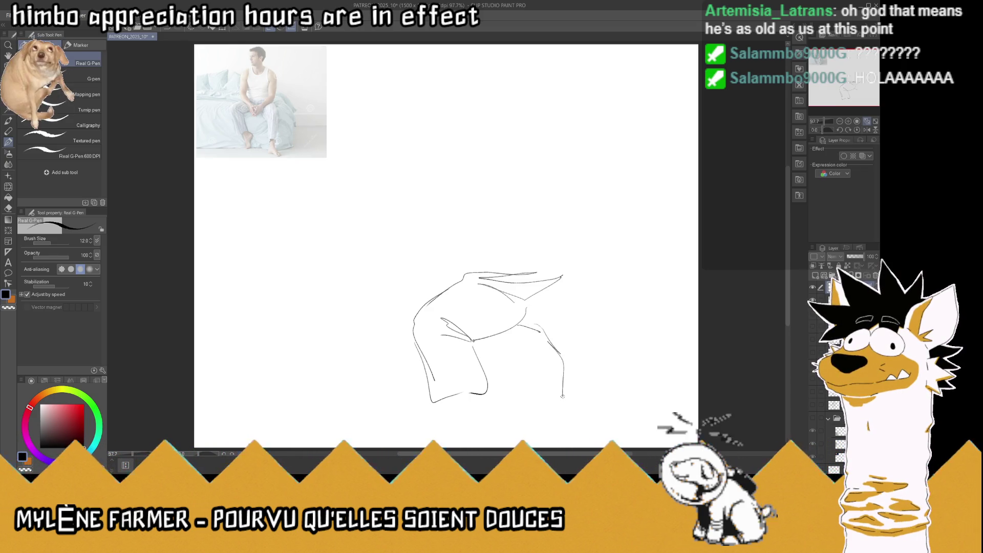
drag(565, 348, 563, 395)
mouse_move(570, 277)
mouse_down()
mouse_move(584, 281)
mouse_move(611, 341)
mouse_up()
mouse_move(610, 339)
mouse_down()
mouse_move(606, 394)
mouse_move(617, 353)
mouse_move(614, 393)
mouse_move(561, 406)
mouse_up()
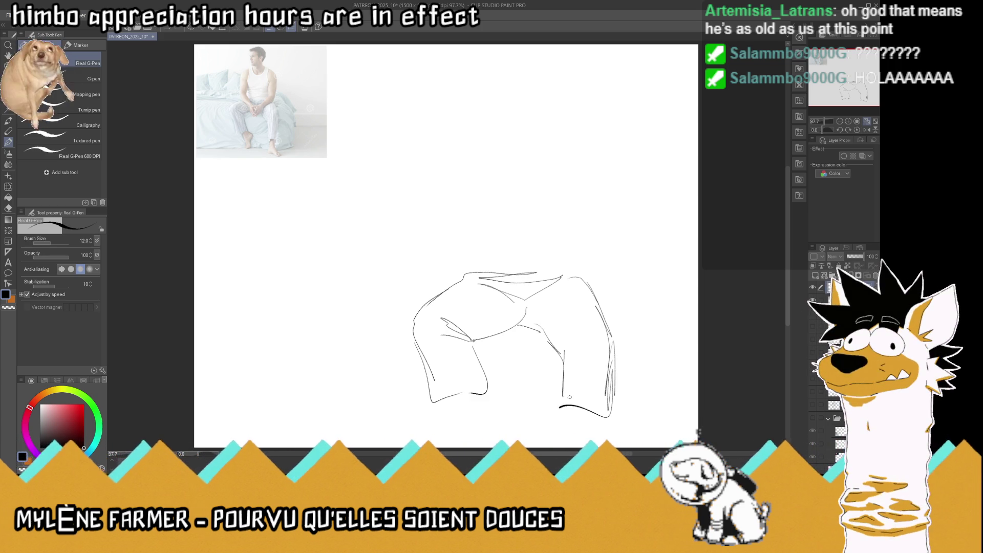
Shift the leg sketch right and up with Move layer, then return to the pen
key(k)
drag(207, 411, 239, 386)
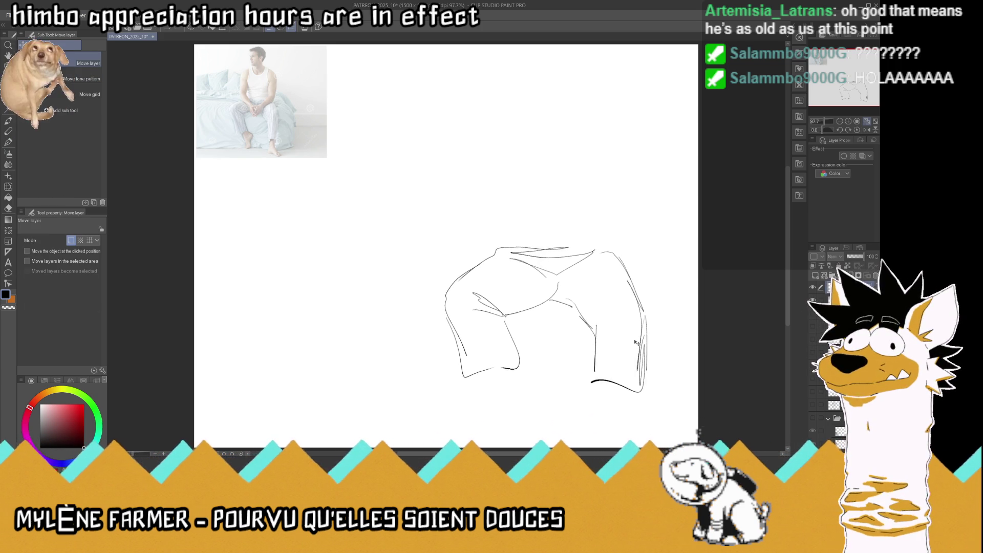
key(p)
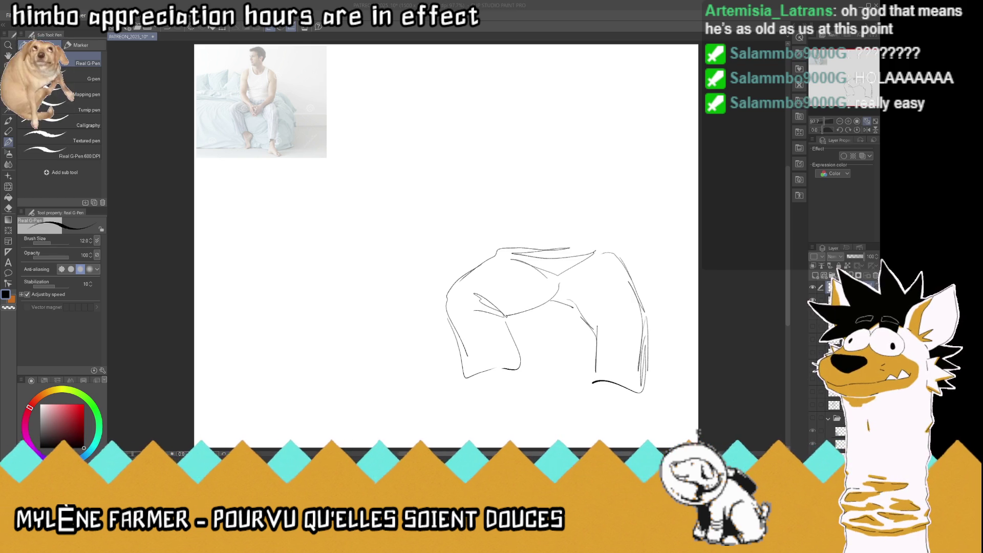
click(721, 16)
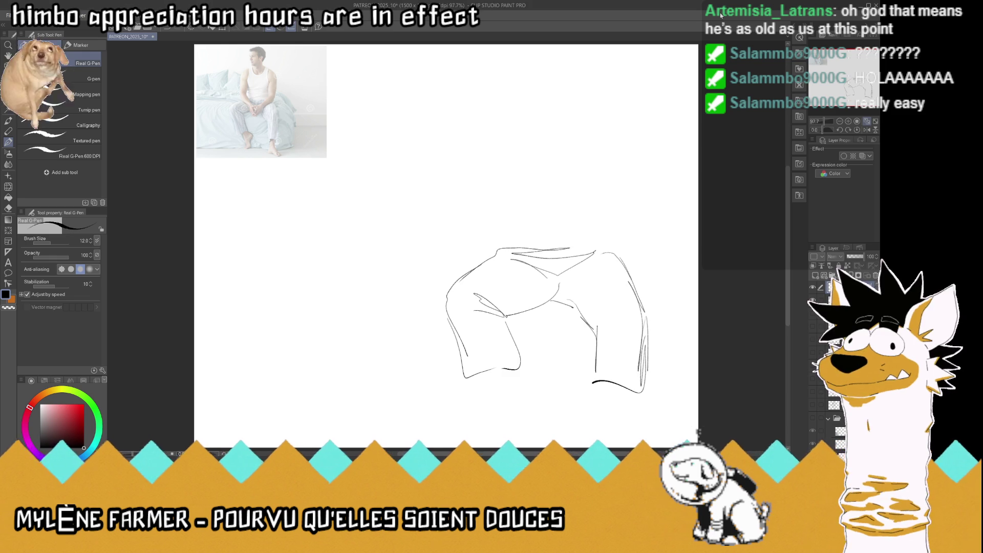
Sketch the torso sides, head arc, right shoulder, back and left shoulder, then shift everything slightly right
mouse_move(597, 251)
mouse_down()
mouse_move(503, 251)
mouse_move(502, 178)
mouse_up()
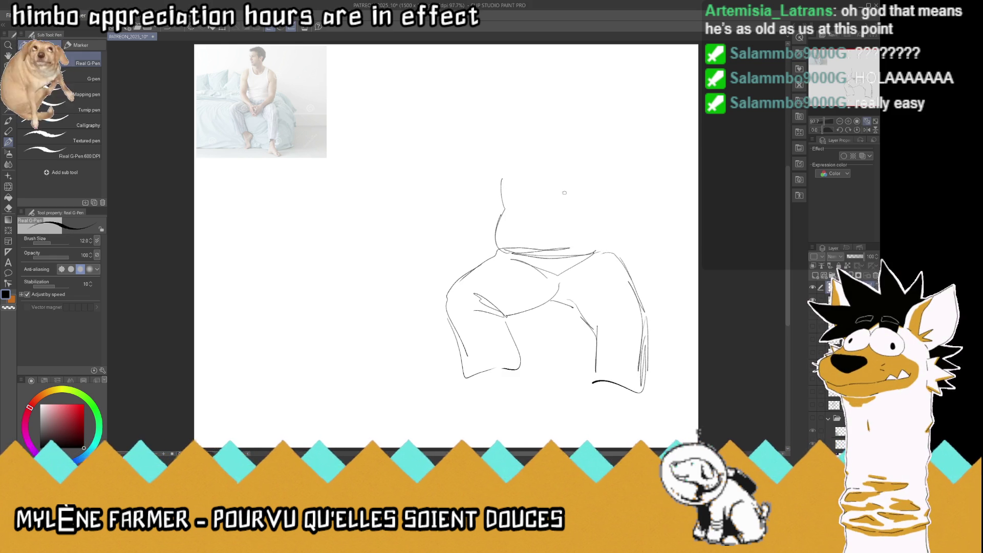
drag(595, 253, 613, 211)
drag(617, 245, 622, 165)
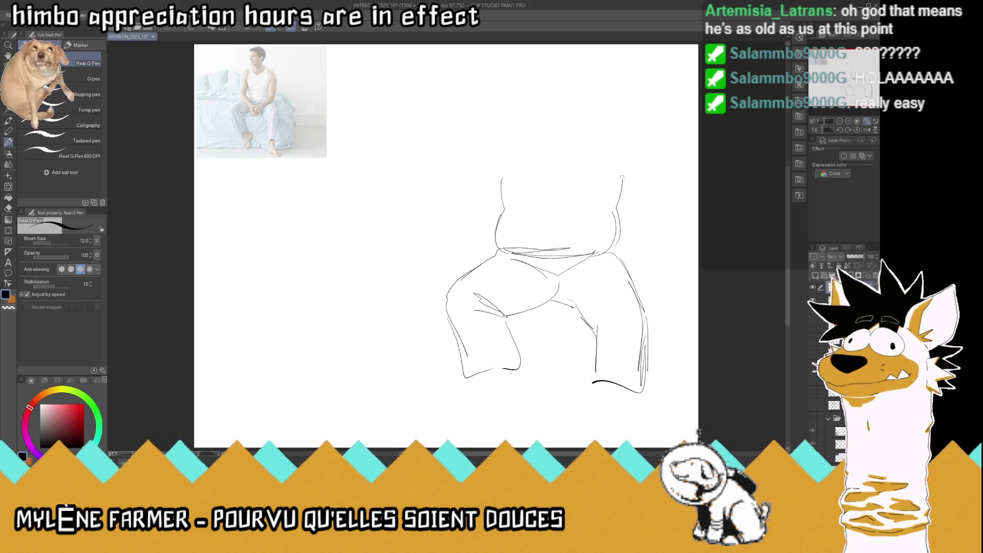
mouse_move(573, 147)
mouse_down()
mouse_move(566, 158)
mouse_move(532, 143)
mouse_move(518, 133)
mouse_move(524, 121)
mouse_move(518, 136)
mouse_up()
mouse_move(527, 96)
mouse_down()
mouse_move(577, 105)
mouse_move(572, 133)
mouse_up()
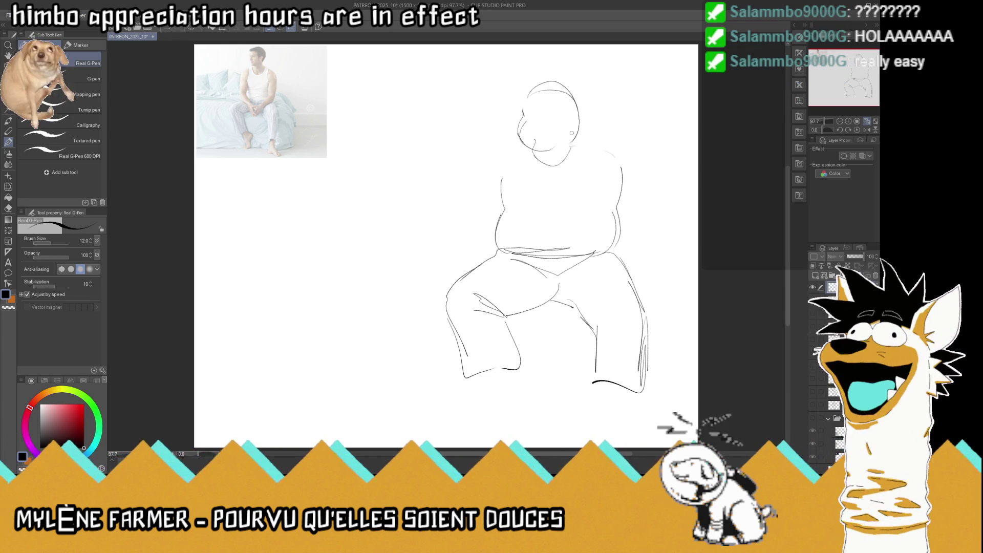
mouse_move(584, 139)
mouse_down()
mouse_move(613, 146)
mouse_move(639, 197)
mouse_move(640, 249)
mouse_move(646, 234)
mouse_move(628, 296)
mouse_up()
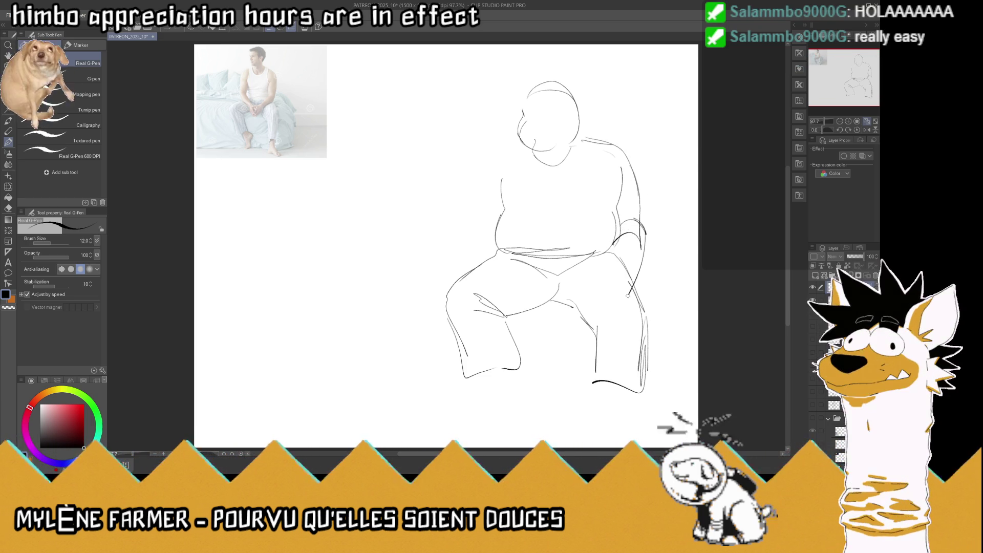
mouse_move(609, 245)
mouse_down()
mouse_move(607, 285)
mouse_move(624, 298)
mouse_up()
mouse_move(490, 157)
mouse_down()
mouse_move(514, 146)
mouse_move(478, 173)
mouse_move(456, 229)
mouse_move(485, 231)
mouse_up()
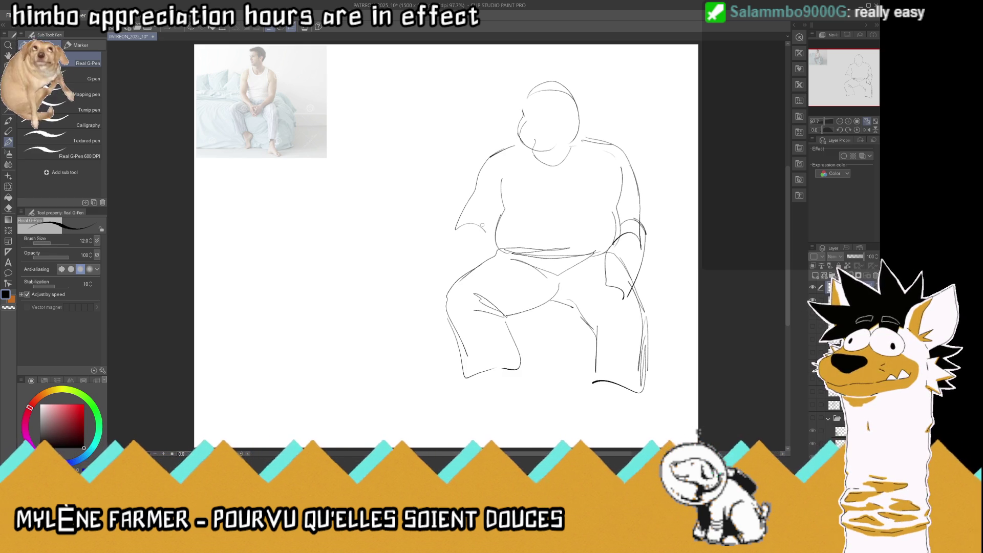
key(k)
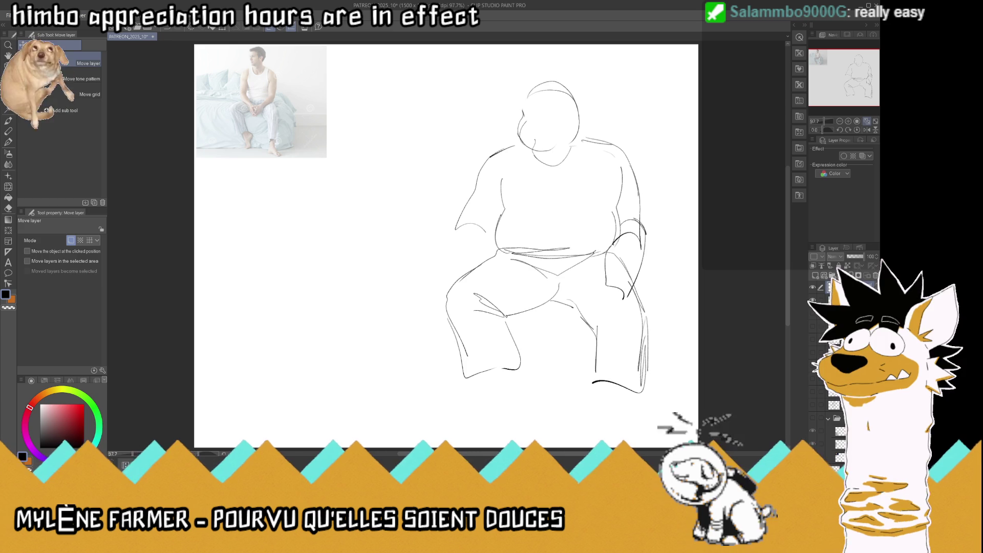
drag(629, 285, 658, 290)
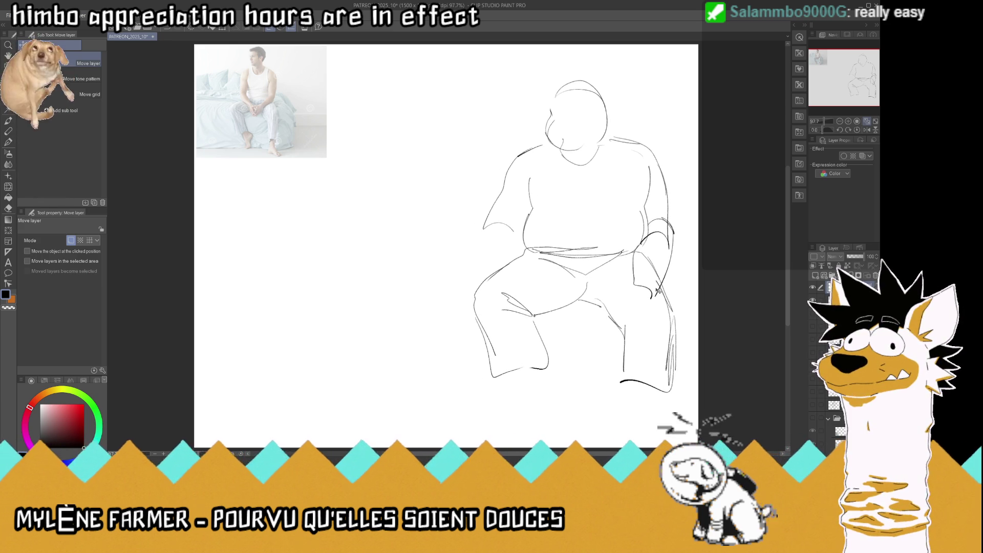
Reselect the Real G-Pen from the toolbar
click(9, 142)
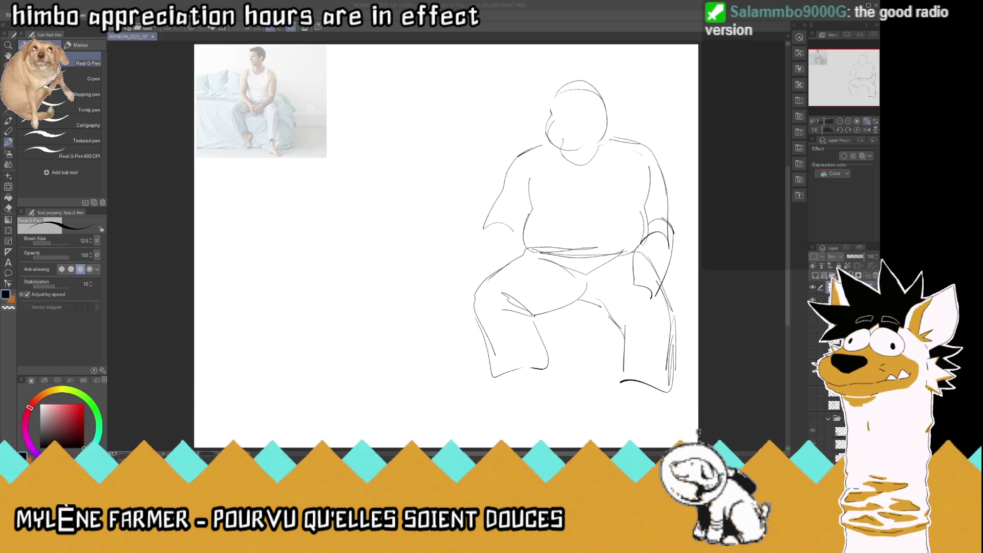
Paste the woman-on-bed photo, shrink it to 23% and flip it
click(801, 368)
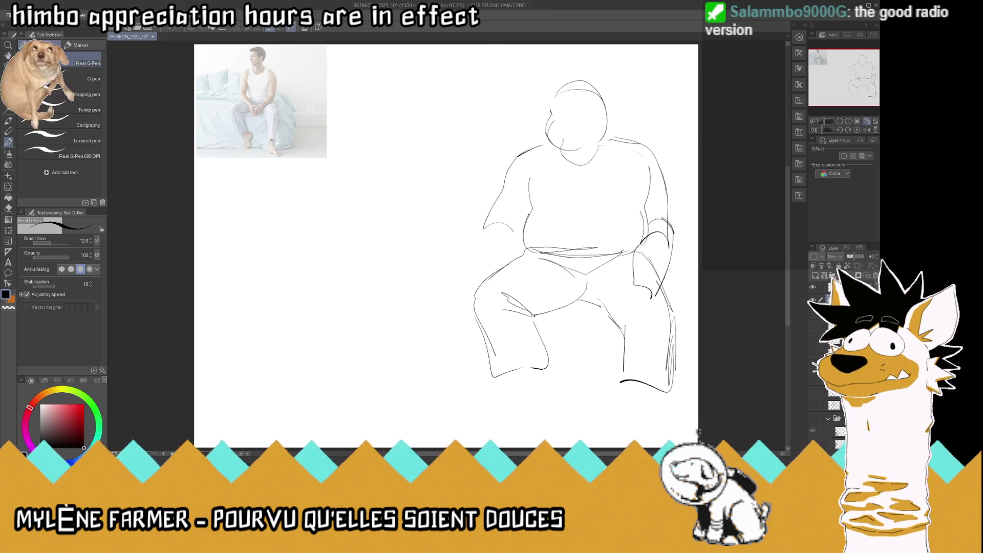
key(ctrl+v)
key(ctrl+t)
key(ctrl+minus)
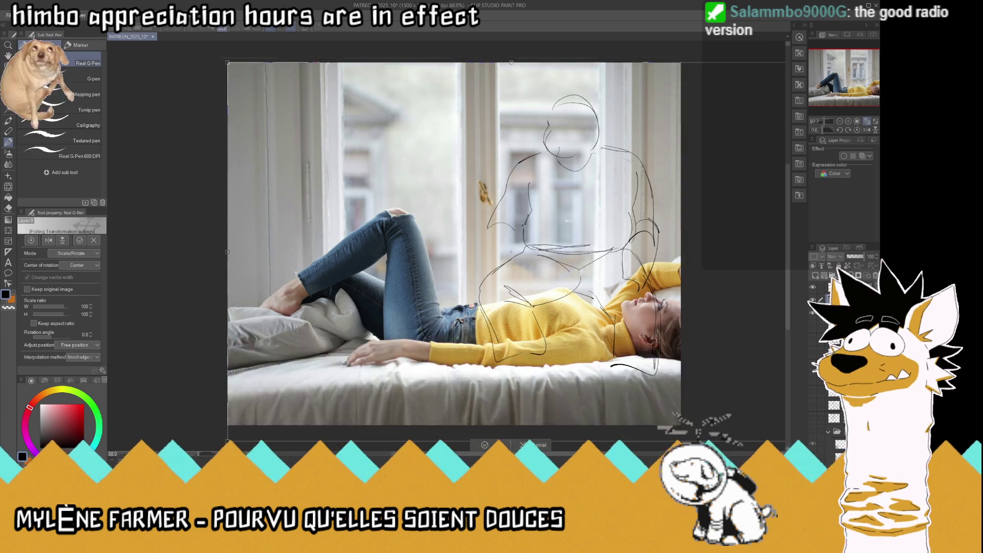
key(ctrl+minus)
key(ctrl+minus)
mouse_move(500, 205)
mouse_down()
mouse_move(350, 234)
mouse_move(494, 241)
mouse_move(407, 195)
mouse_up()
key(Return)
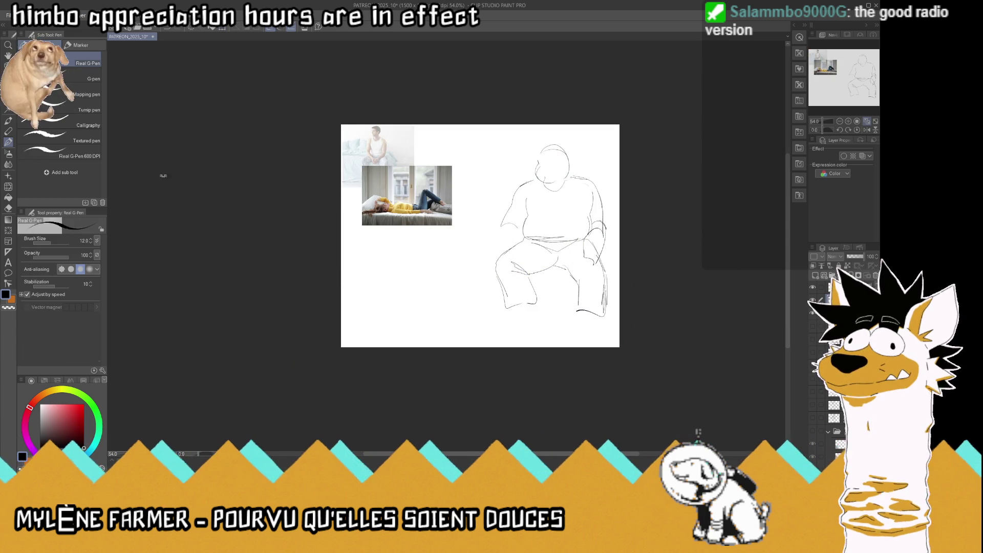
Delete the photo's top and bottom strips and place it beside the seated-man photo
key(m)
drag(247, 63, 541, 187)
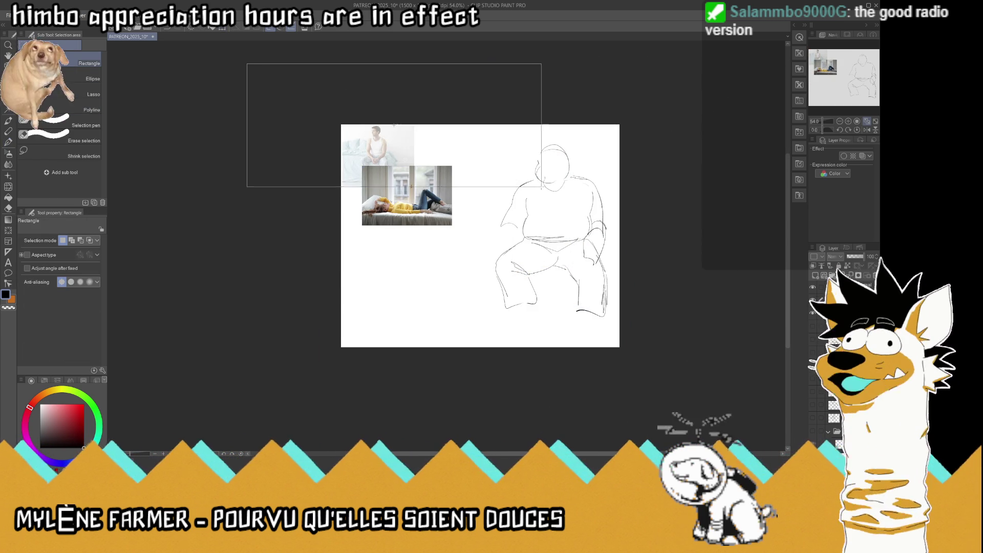
key(Delete)
drag(267, 259, 509, 215)
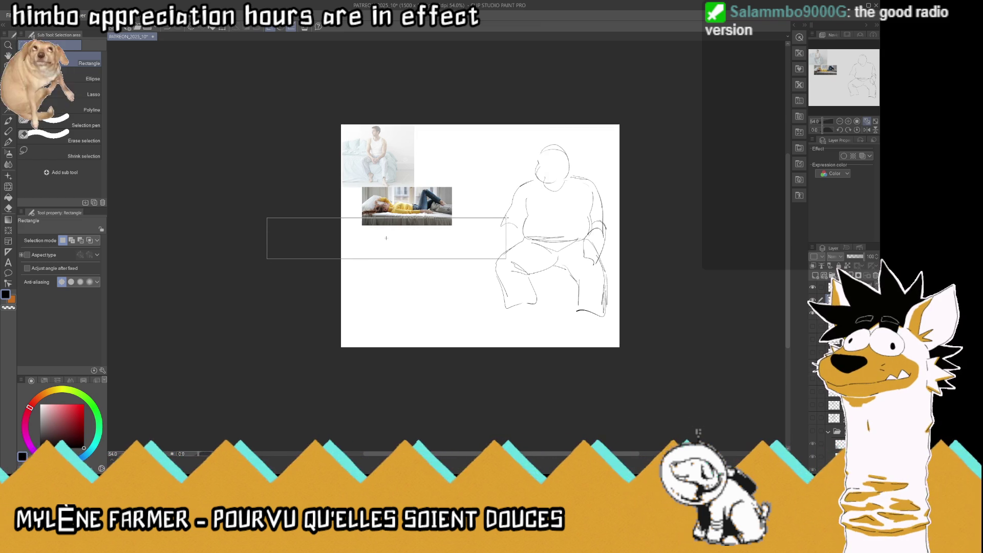
key(Delete)
key(ctrl+d)
key(v)
drag(408, 202, 443, 144)
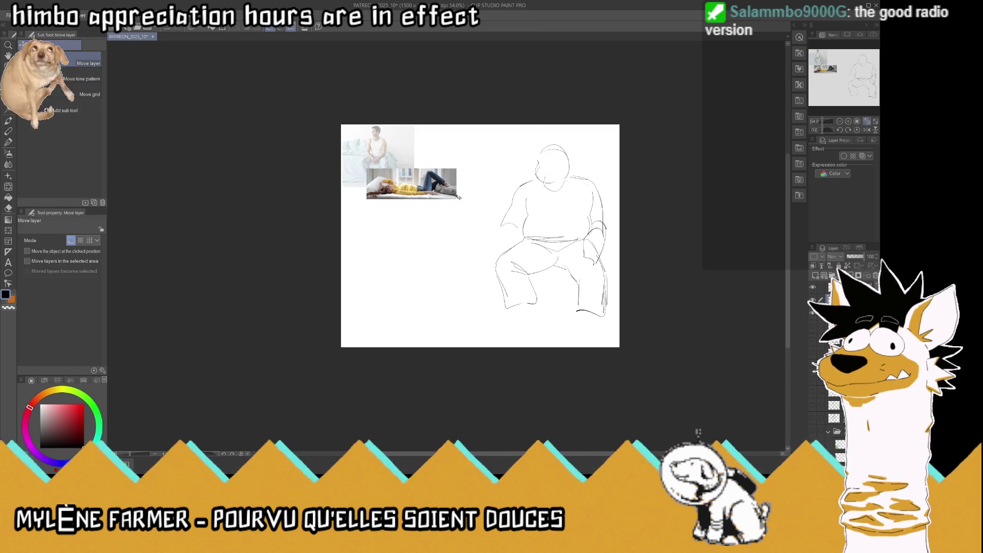
Add a short stroke at the right leg and nudge the sketch down and right
click(867, 122)
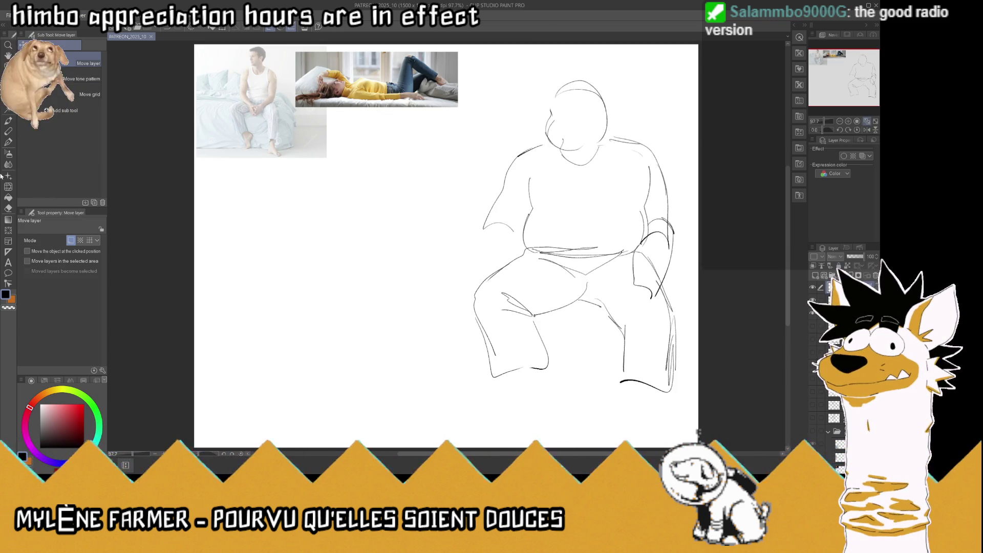
click(9, 141)
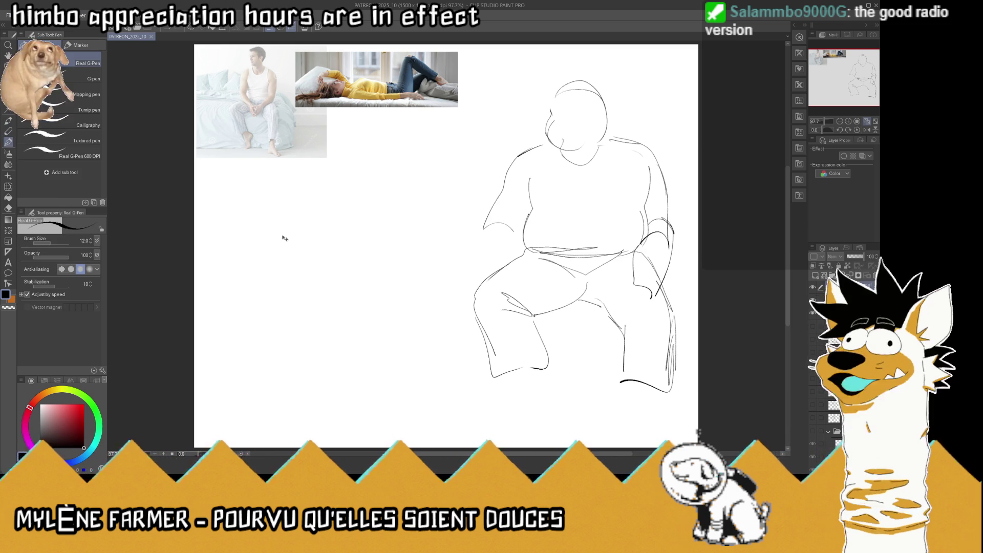
drag(661, 316, 681, 373)
key(k)
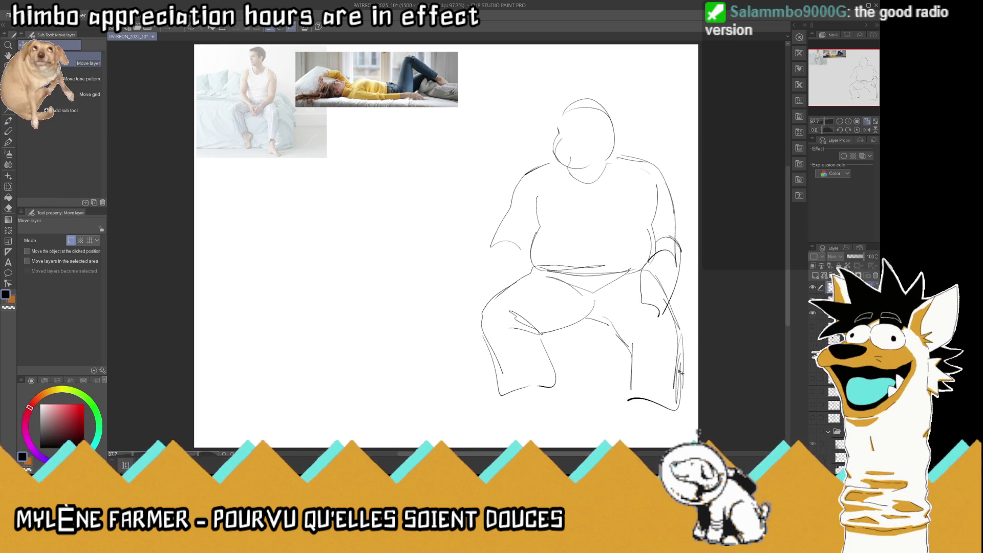
key(ctrl+s)
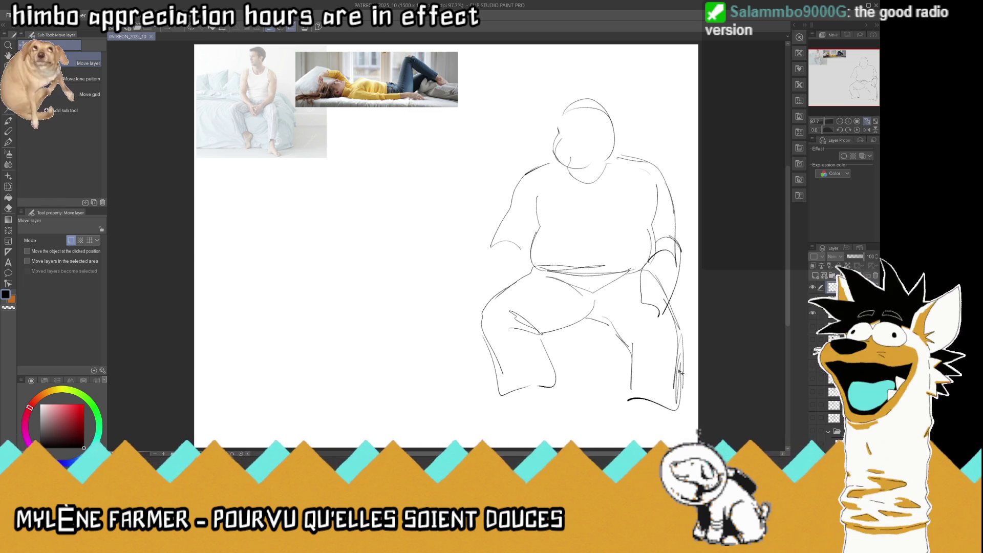
click(9, 144)
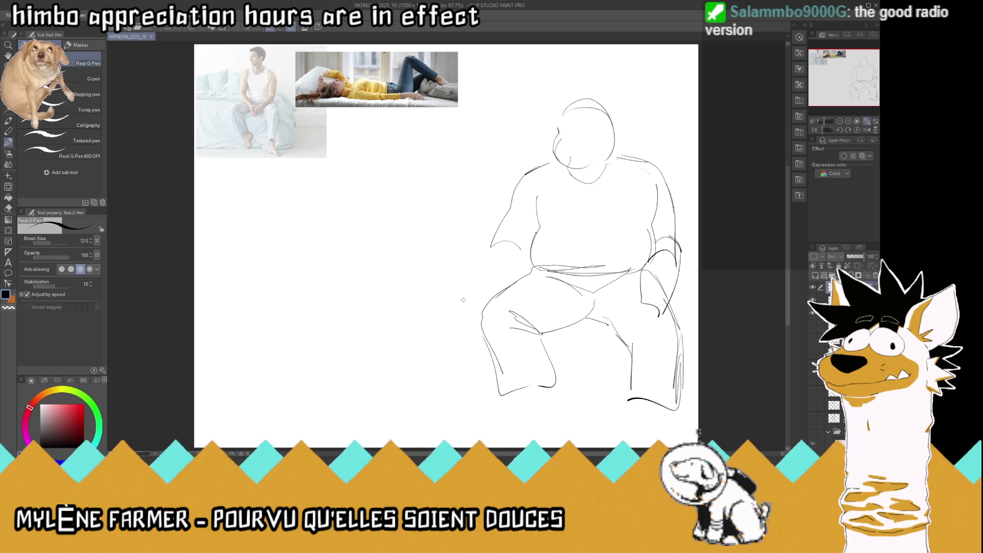
Sketch the reclining figure's lower back, head and body, stretching left from the seated figure's knee
drag(441, 310, 313, 304)
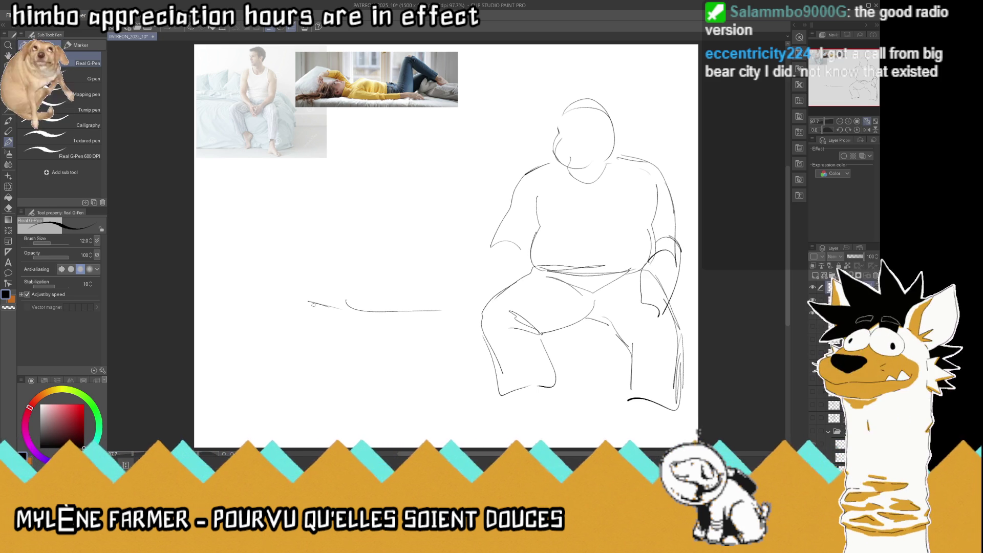
drag(306, 302, 274, 254)
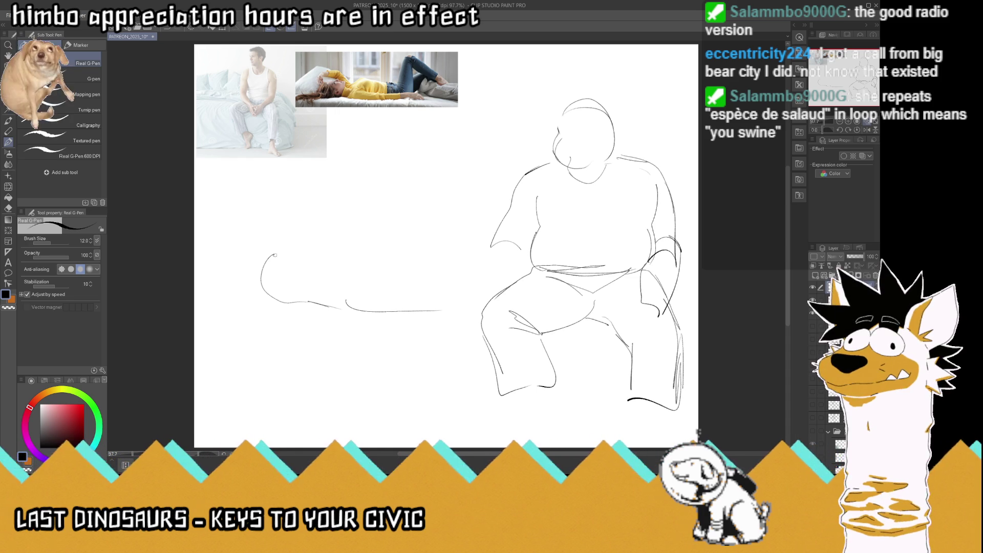
mouse_move(268, 255)
mouse_down()
mouse_move(332, 237)
mouse_move(327, 283)
mouse_move(339, 304)
mouse_up()
mouse_move(334, 267)
mouse_down()
mouse_move(417, 244)
mouse_move(446, 219)
mouse_move(504, 252)
mouse_up()
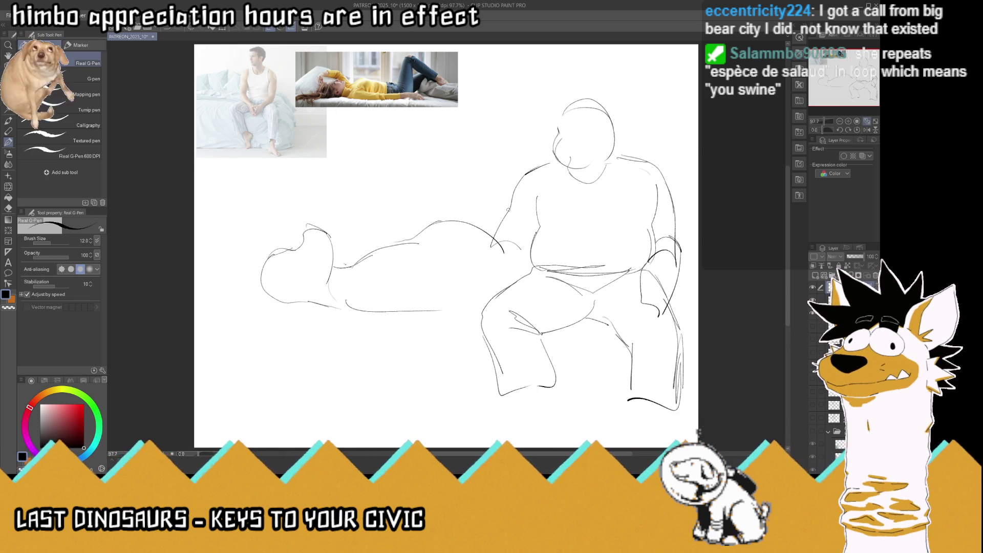
click(8, 99)
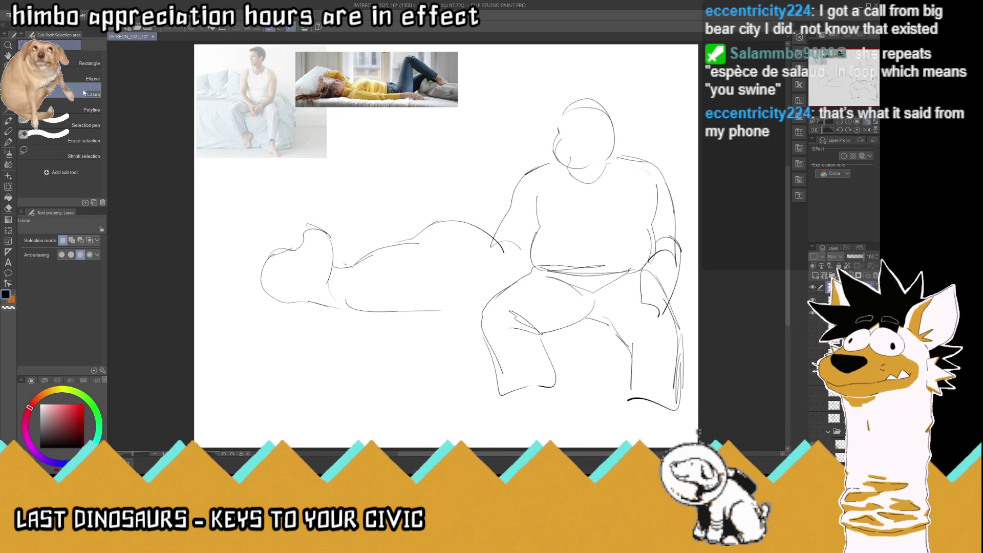
Lasso the reclining figure and shift it slightly left and down, then deselect
drag(511, 234, 518, 241)
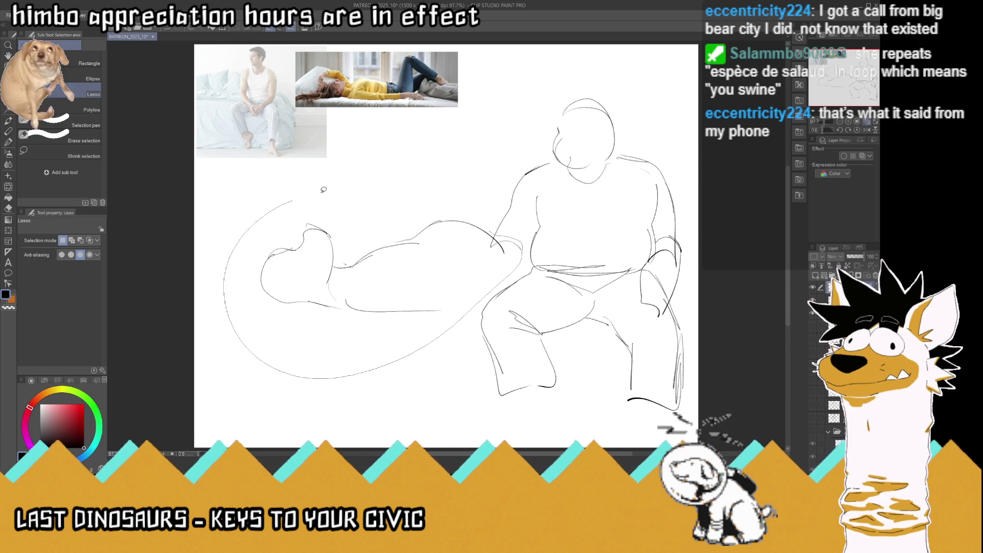
click(8, 76)
drag(443, 254, 413, 261)
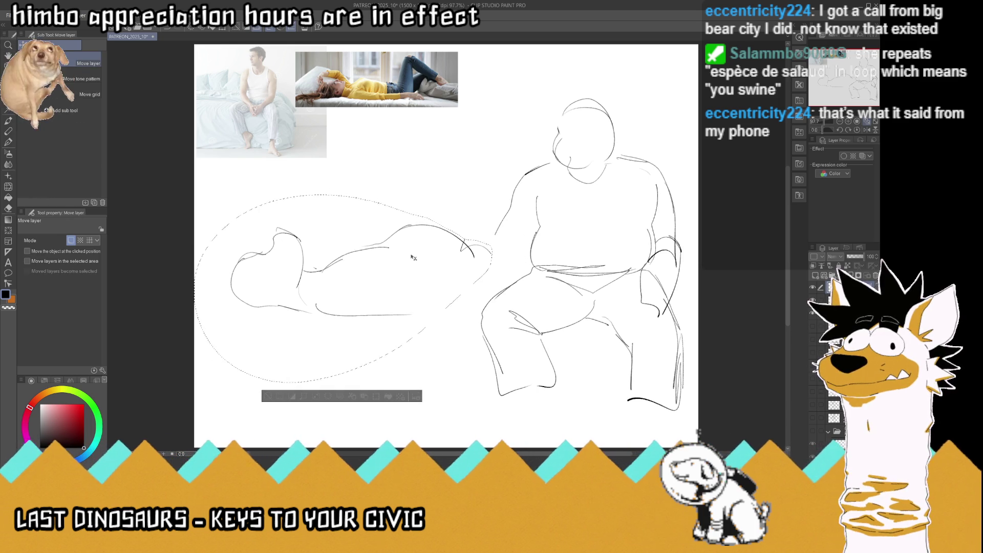
click(6, 100)
click(145, 132)
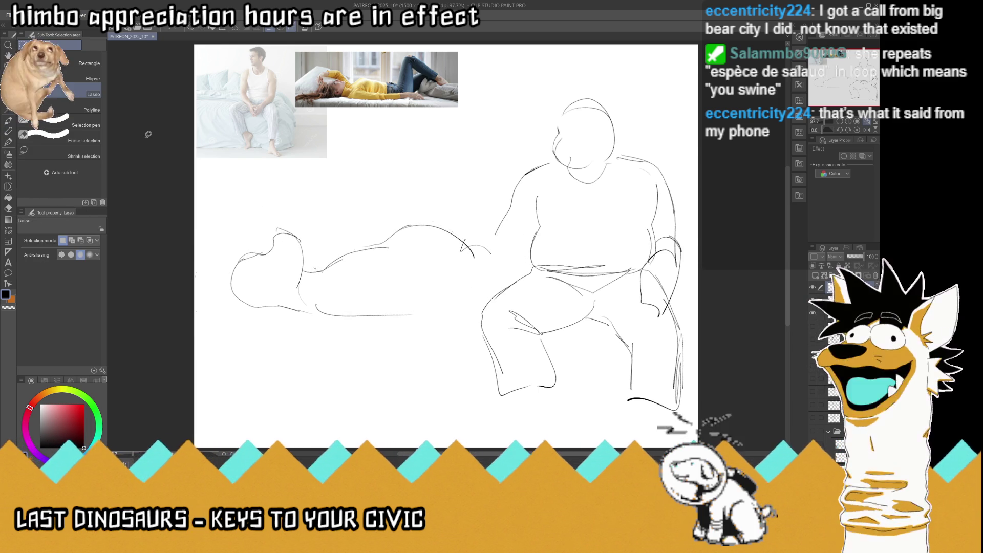
Delete the stray strokes at the reclining figure's right end and save the drawing
drag(459, 236, 463, 263)
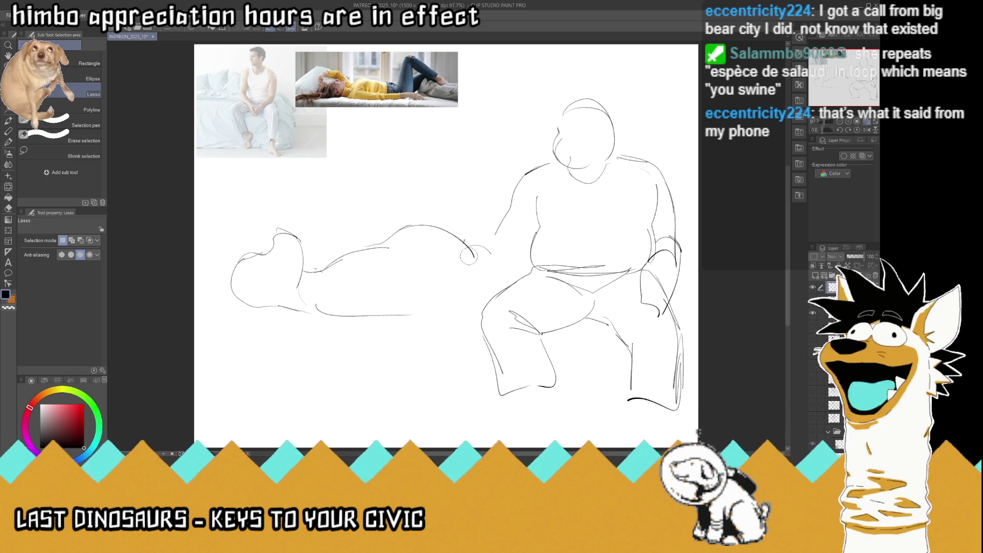
key(Delete)
key(ctrl+d)
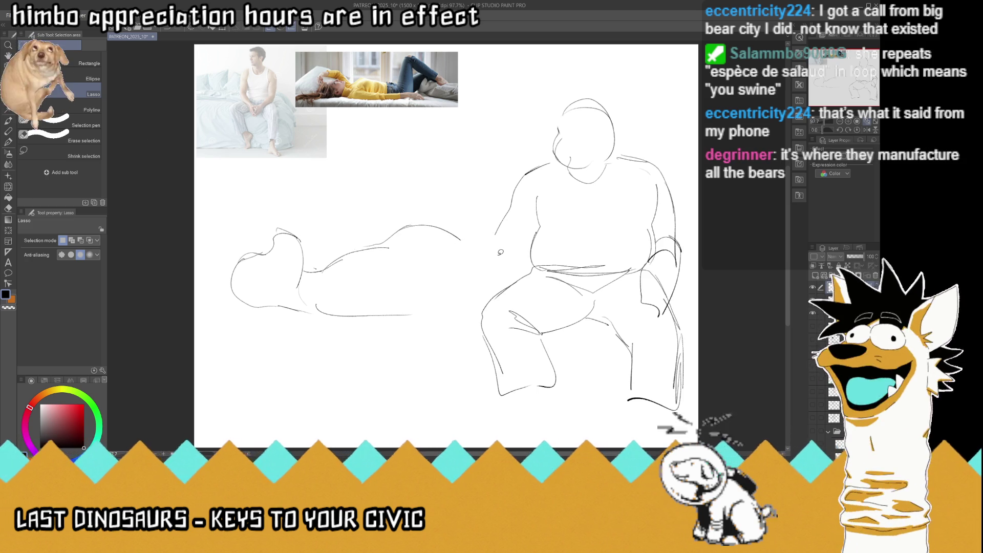
key(ctrl+s)
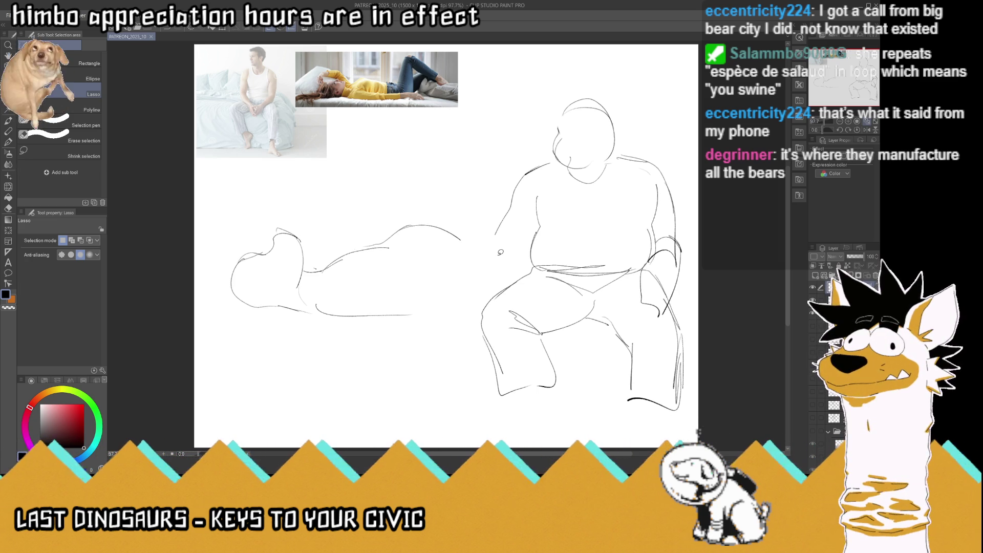
click(9, 141)
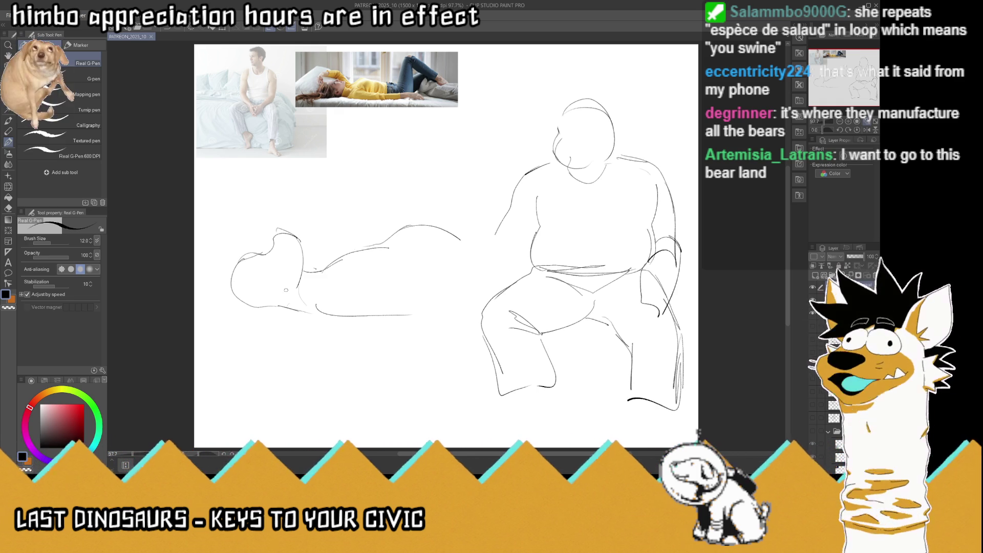
Sketch the reclining figure's hip and leg, head oval and curved back
key(ctrl+z)
key(ctrl+z)
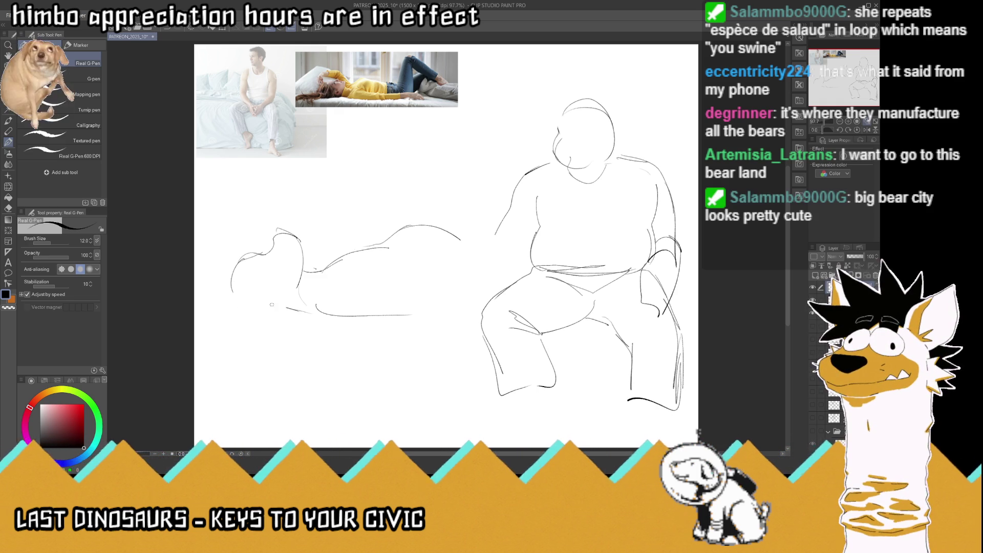
mouse_move(204, 273)
mouse_down()
mouse_move(231, 274)
mouse_move(211, 323)
mouse_up()
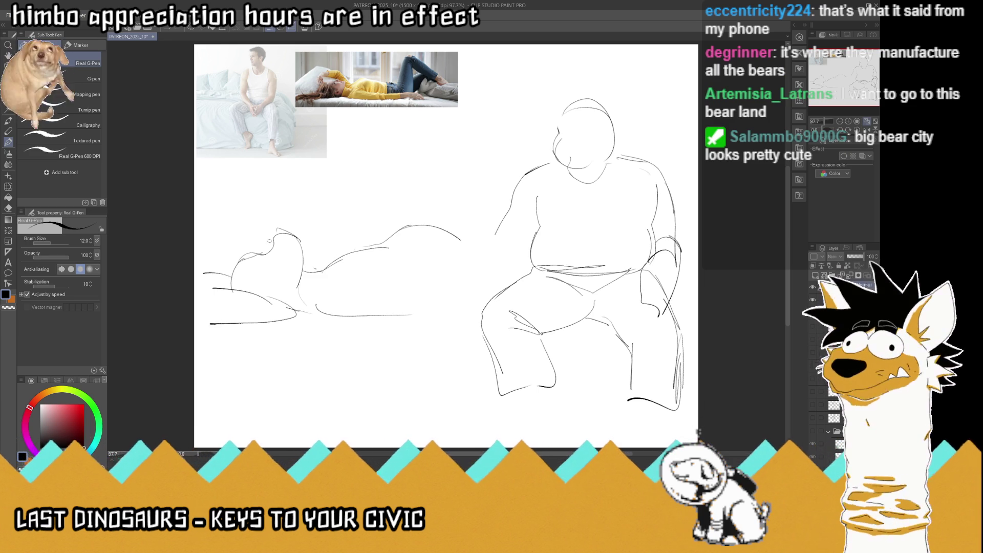
drag(279, 253, 277, 260)
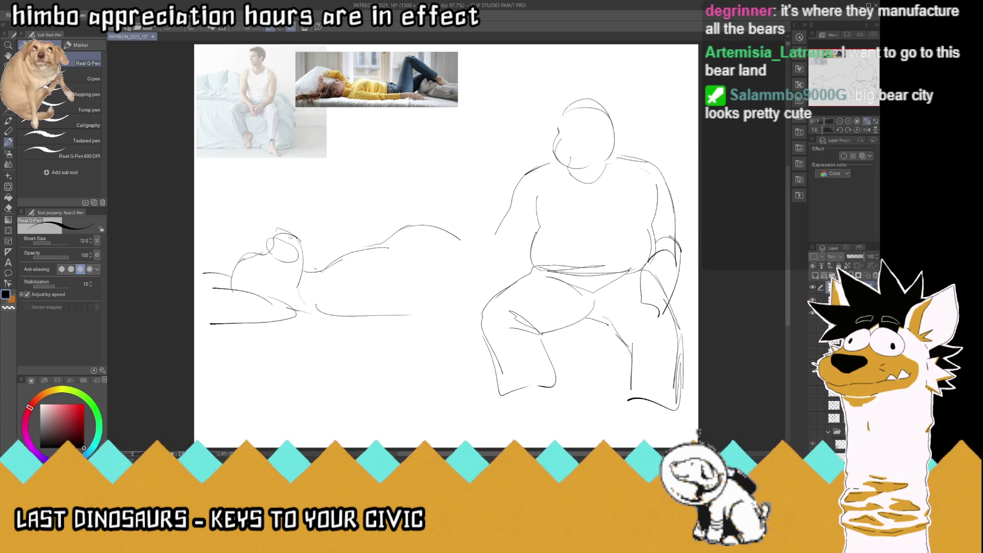
drag(296, 240, 344, 184)
drag(361, 248, 353, 294)
Add the raised knee, extend the belly outline, and draw the bed line beneath the figure
mouse_move(286, 219)
mouse_down()
mouse_move(311, 181)
mouse_move(326, 193)
mouse_up()
mouse_move(410, 224)
mouse_down()
mouse_move(472, 309)
mouse_move(358, 315)
mouse_up()
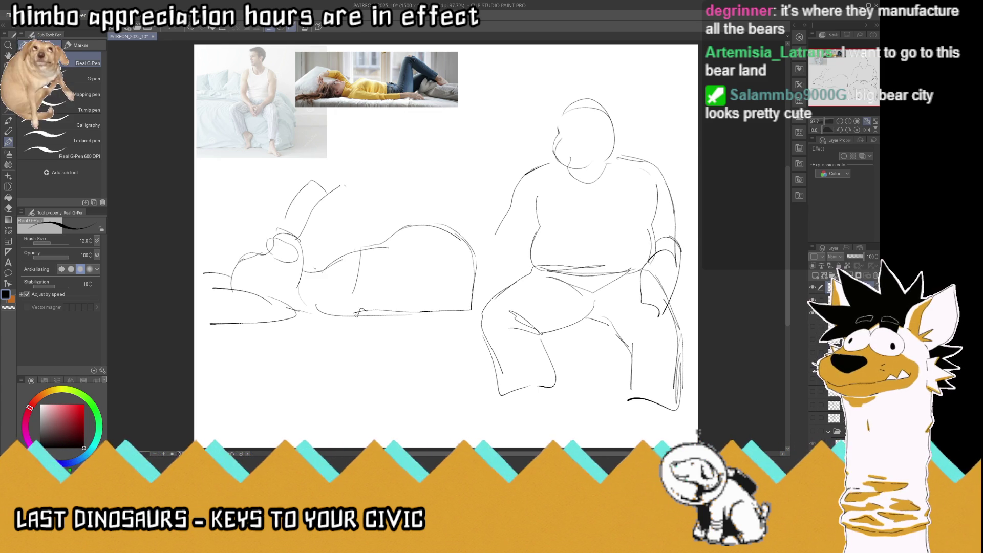
mouse_move(473, 321)
mouse_down()
mouse_move(429, 321)
mouse_move(451, 330)
mouse_up()
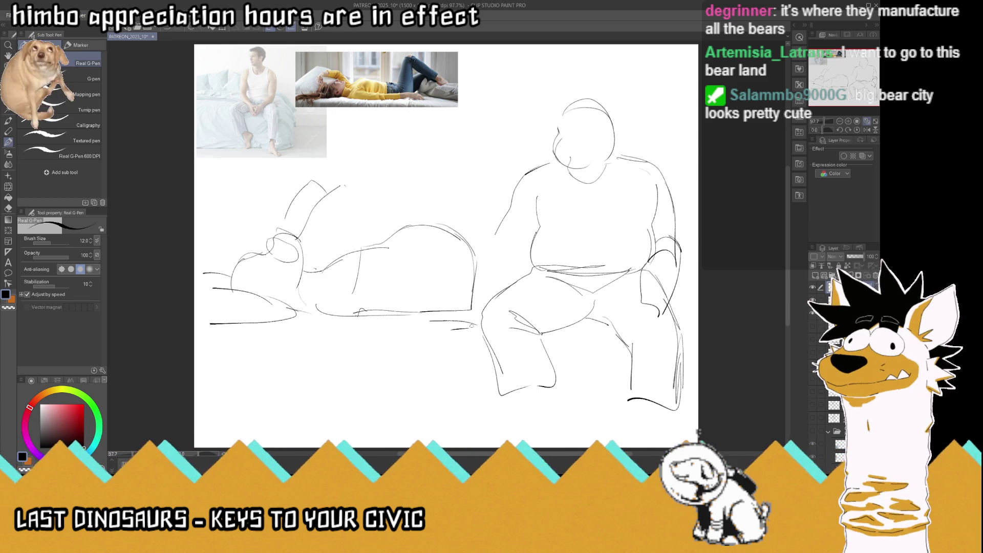
drag(353, 327, 270, 333)
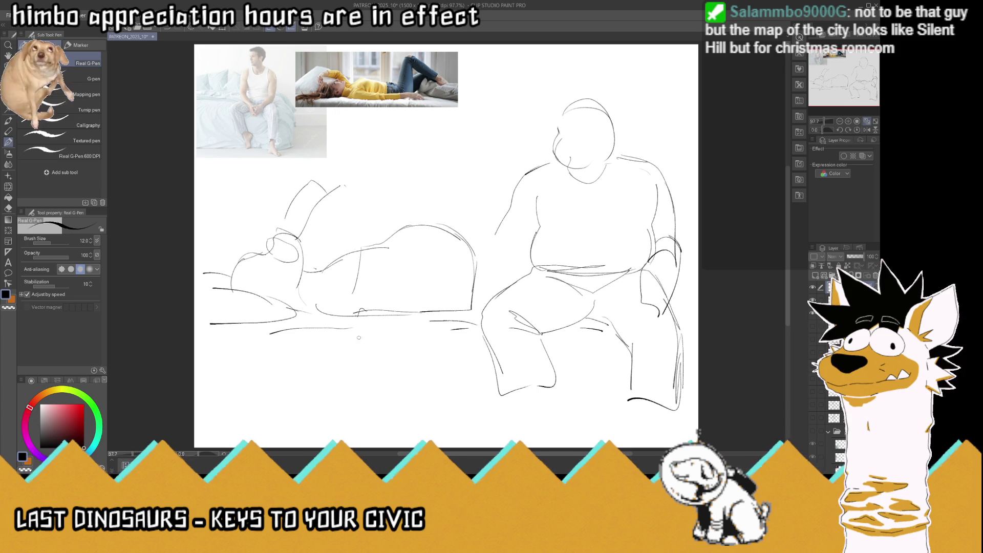
Add slanted bed-side strokes, trim the seated figure's face and head outline, and save
mouse_move(323, 326)
mouse_down()
mouse_move(311, 357)
mouse_move(299, 336)
mouse_move(344, 355)
mouse_up()
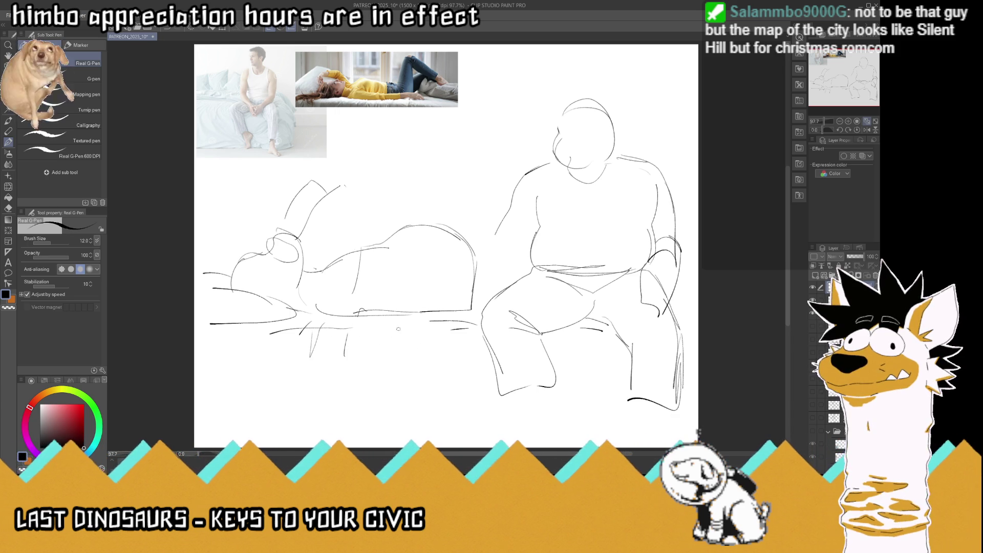
mouse_move(400, 333)
mouse_down()
mouse_move(404, 366)
mouse_move(417, 364)
mouse_move(382, 353)
mouse_up()
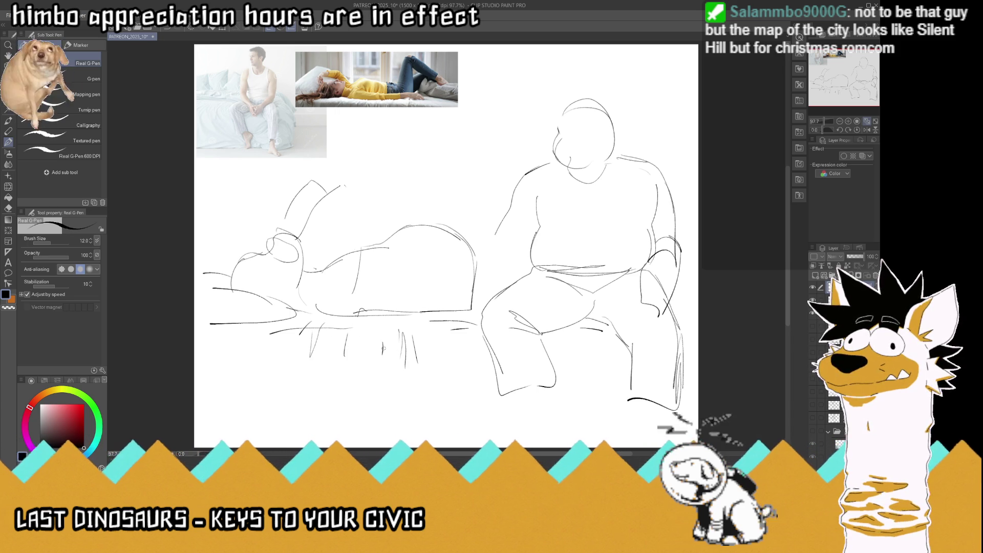
drag(570, 157, 570, 143)
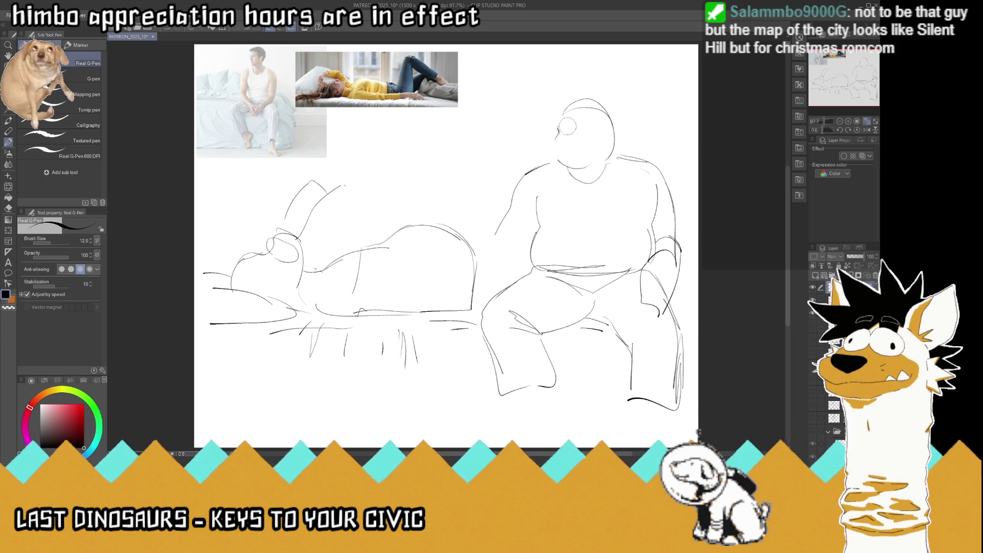
drag(602, 108, 634, 121)
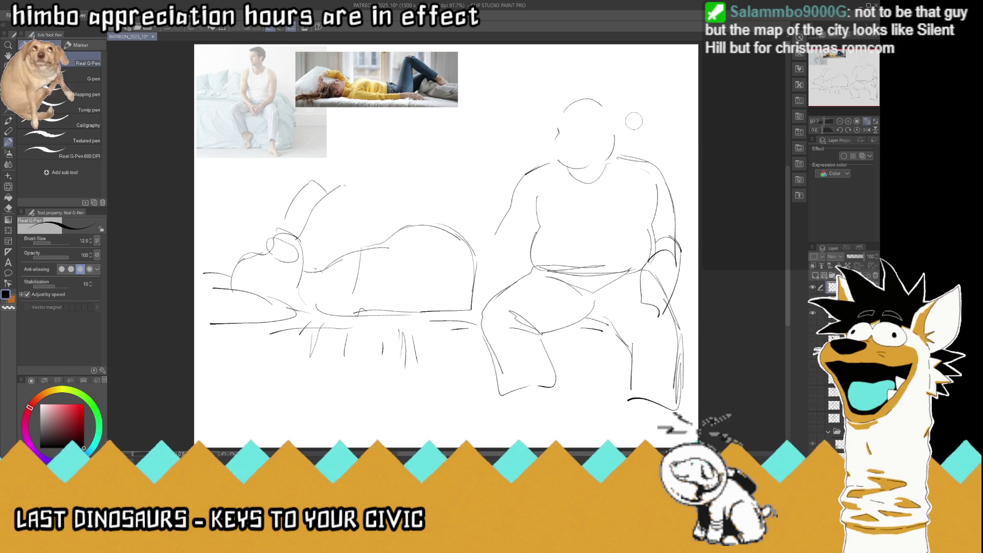
key(ctrl+s)
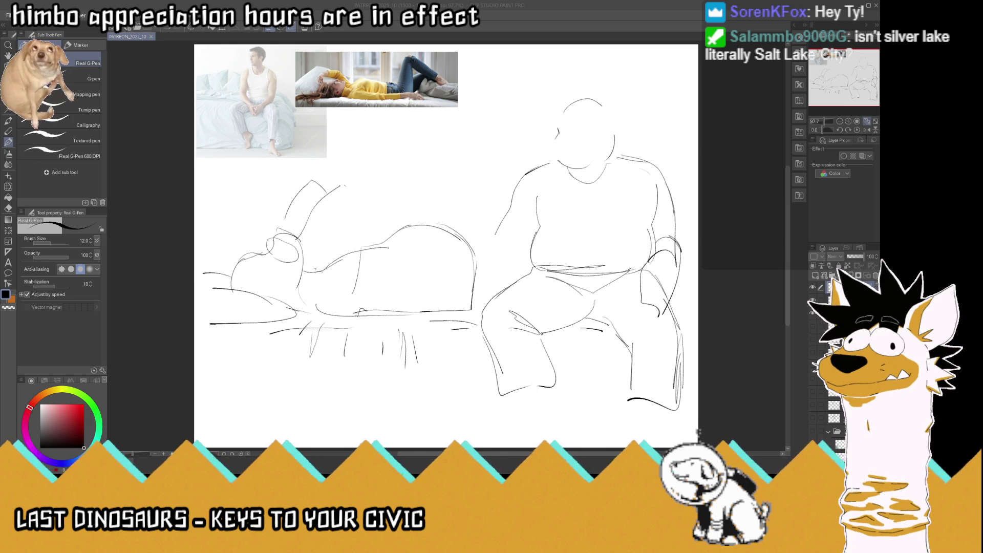
key(alt+Tab)
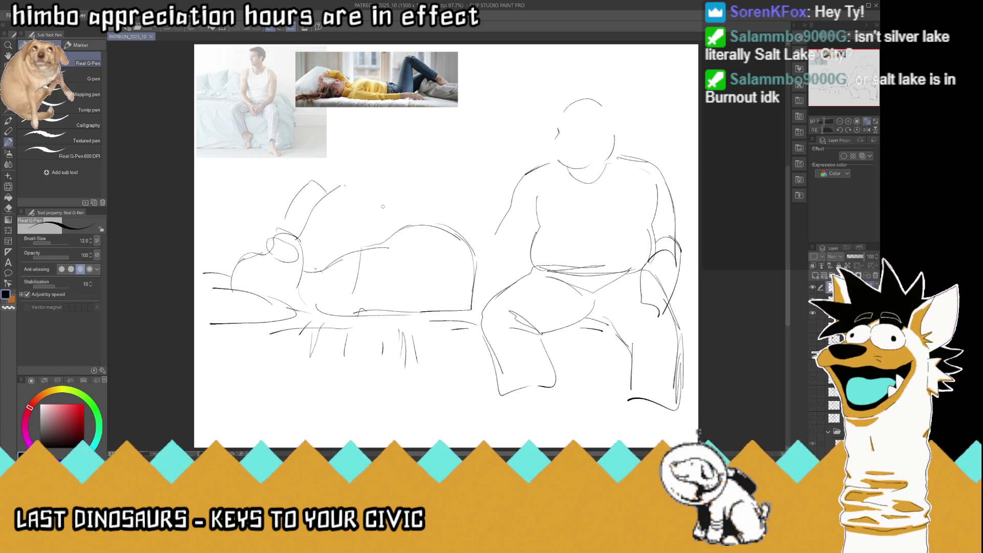
Rework the reclining figure's head, redrawing its contour and face line
drag(354, 250, 292, 237)
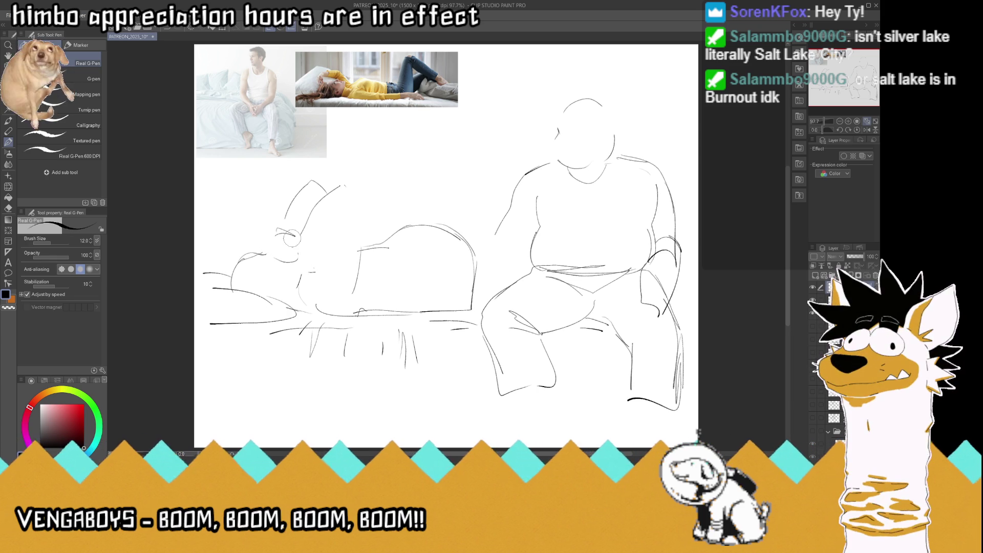
drag(329, 191, 343, 186)
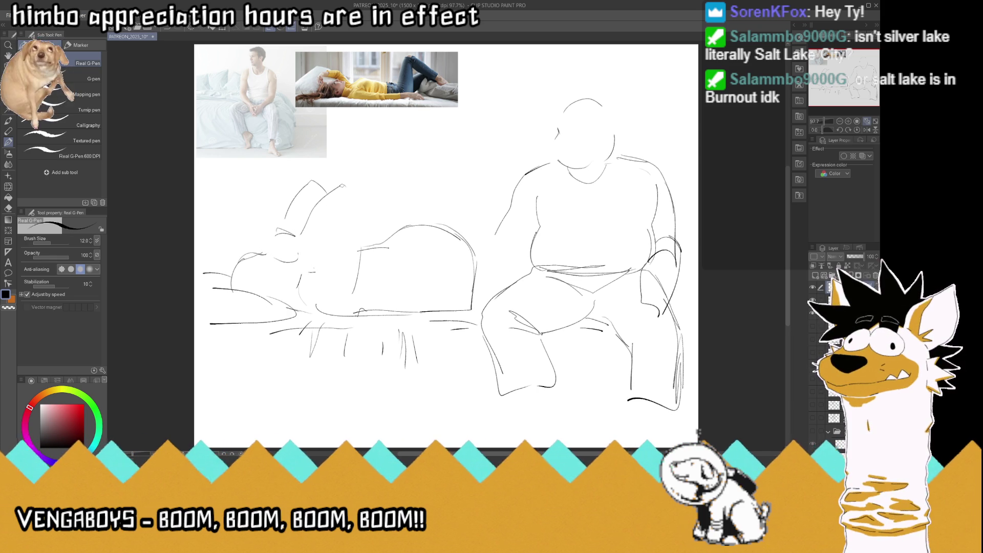
drag(297, 235, 316, 208)
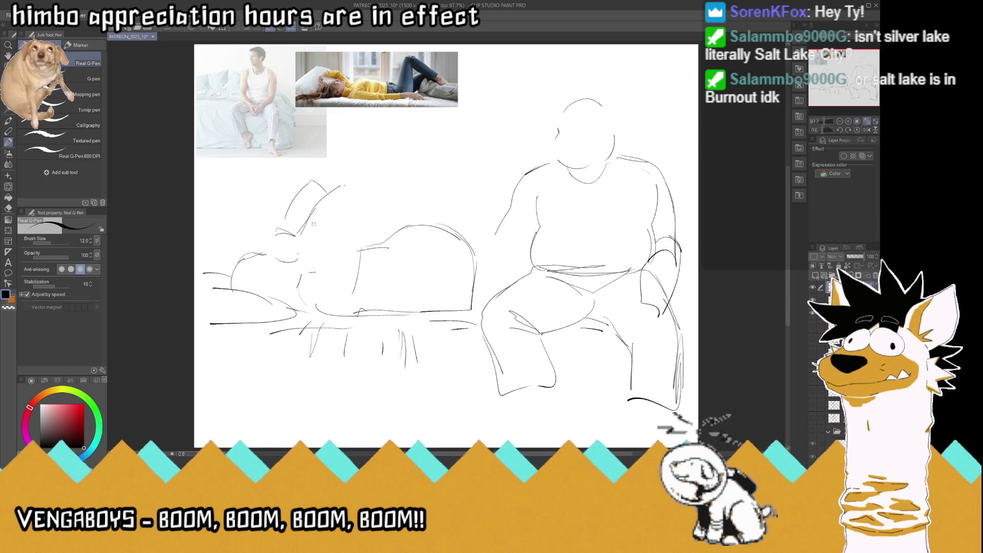
drag(309, 250, 334, 230)
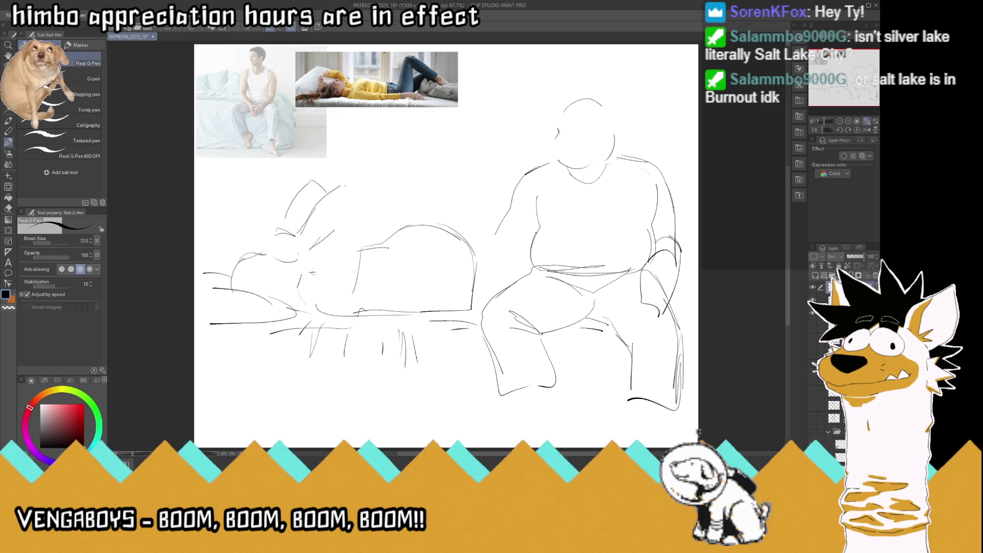
drag(313, 273, 334, 228)
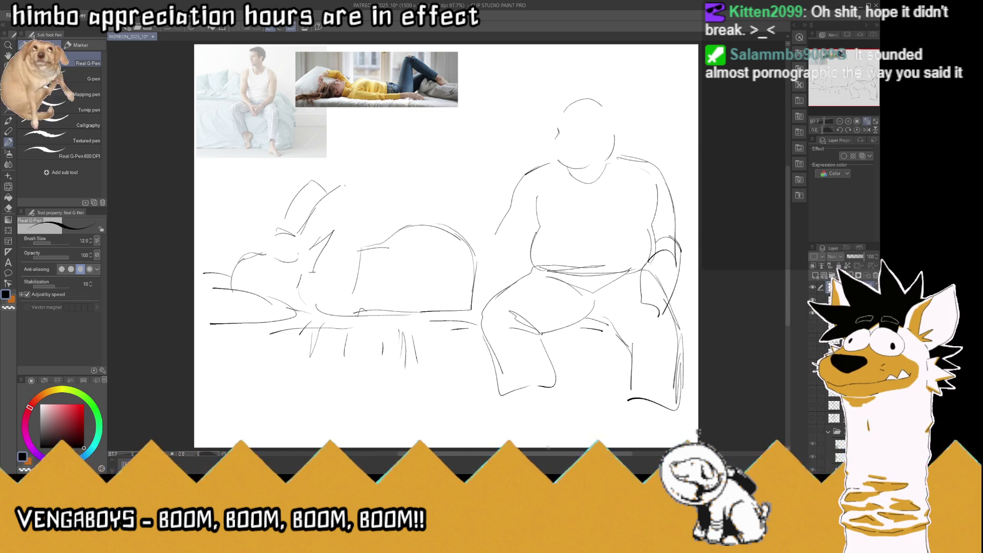
Rotate the canvas to a comfortable drawing angle, zoom in, and save the drawing
drag(334, 226, 413, 226)
mouse_move(563, 225)
mouse_down()
mouse_move(689, 244)
mouse_move(522, 420)
mouse_up()
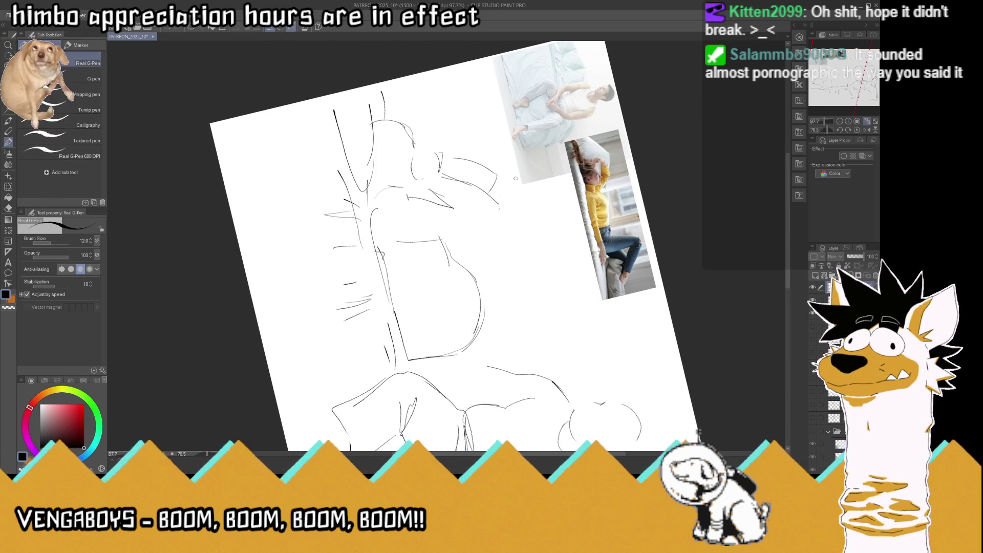
drag(516, 178, 661, 177)
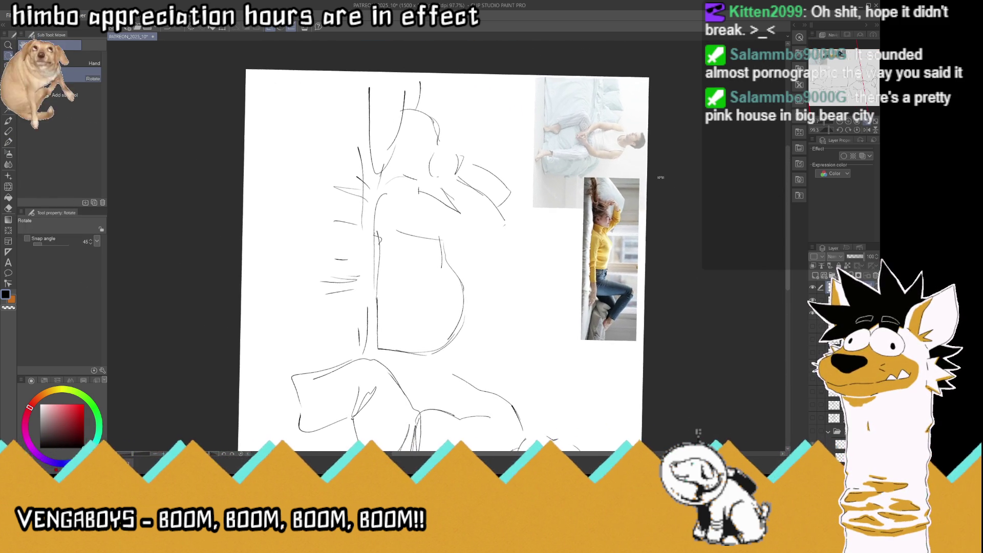
scroll(448, 166, up, 1)
scroll(448, 166, up, 1)
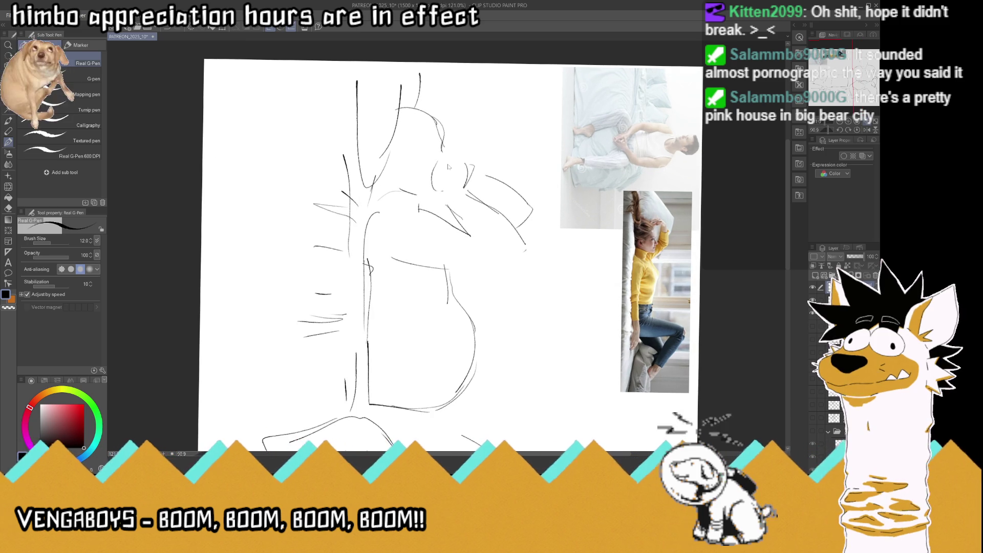
key(ctrl+s)
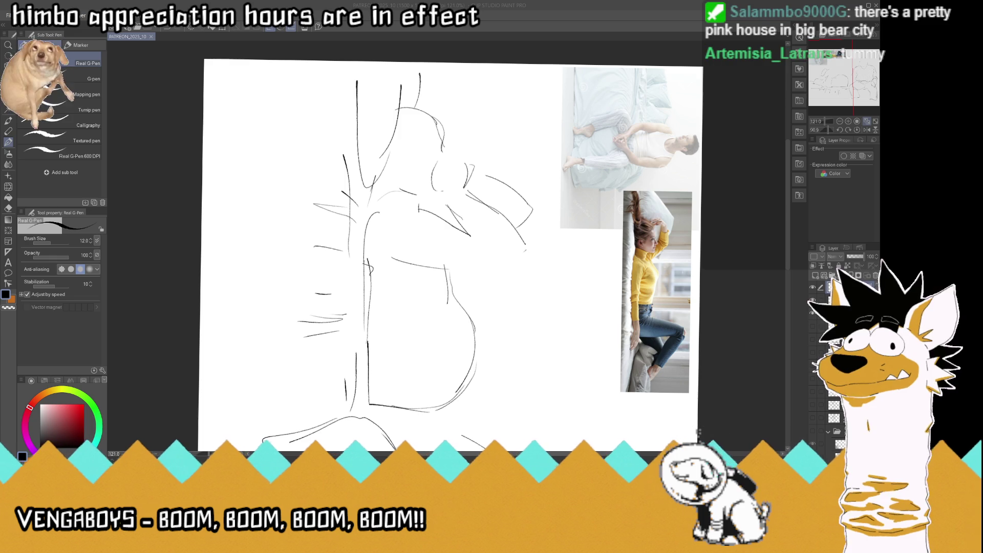
key(alt+Tab)
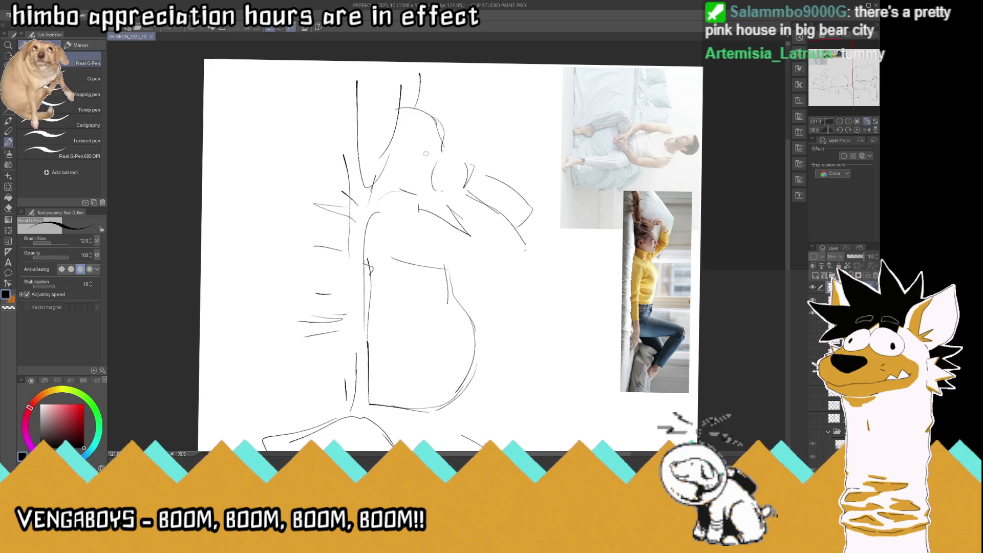
Rework the bear's head edges, adding face marks and a zigzag fur edge at upper left
mouse_move(440, 154)
mouse_down()
mouse_move(427, 155)
mouse_move(443, 149)
mouse_move(419, 120)
mouse_move(392, 141)
mouse_up()
drag(416, 109, 392, 93)
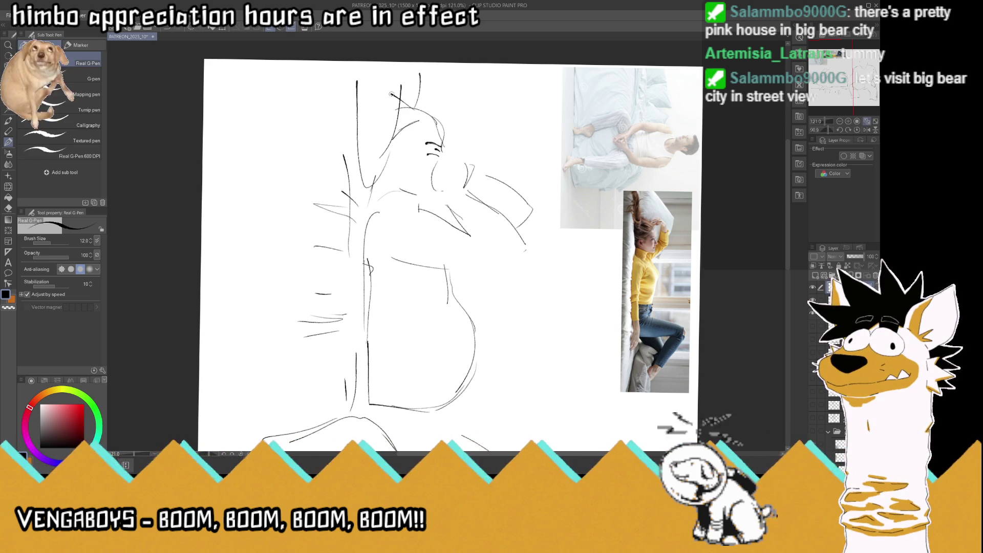
drag(390, 137, 380, 96)
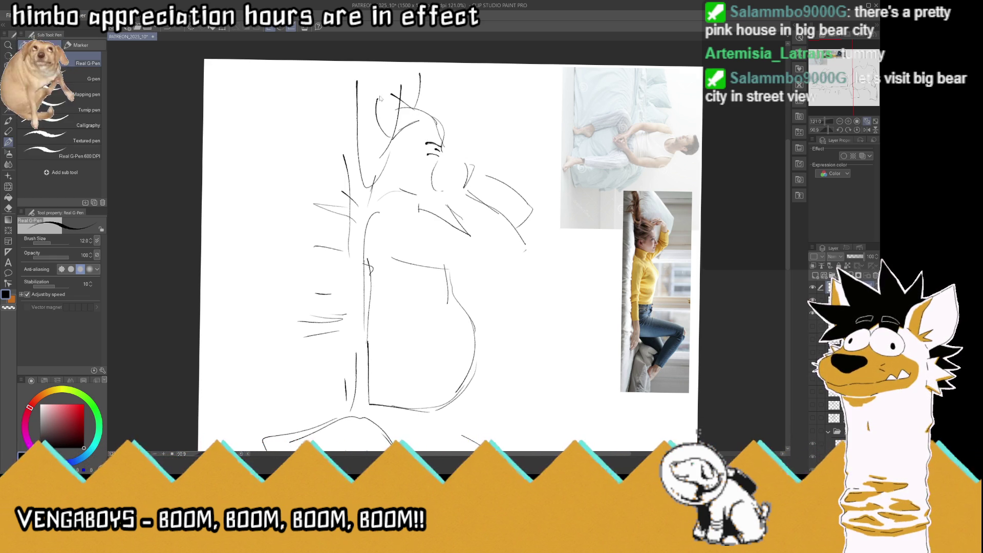
key(ctrl+z)
key(ctrl+z)
mouse_move(392, 140)
mouse_down()
mouse_move(408, 104)
mouse_move(381, 171)
mouse_up()
key(e)
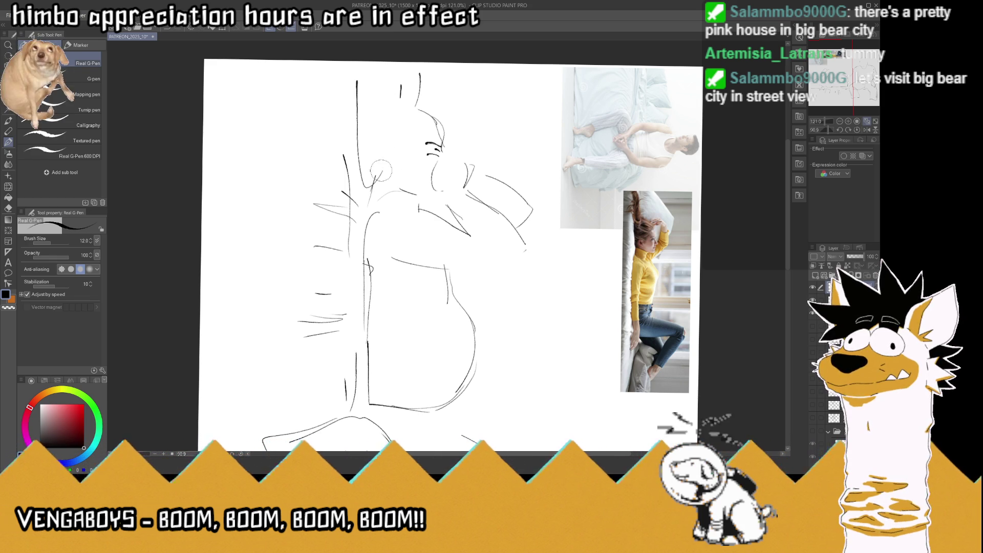
mouse_move(398, 123)
mouse_down()
mouse_move(366, 135)
mouse_move(364, 150)
mouse_move(412, 114)
mouse_move(386, 87)
mouse_up()
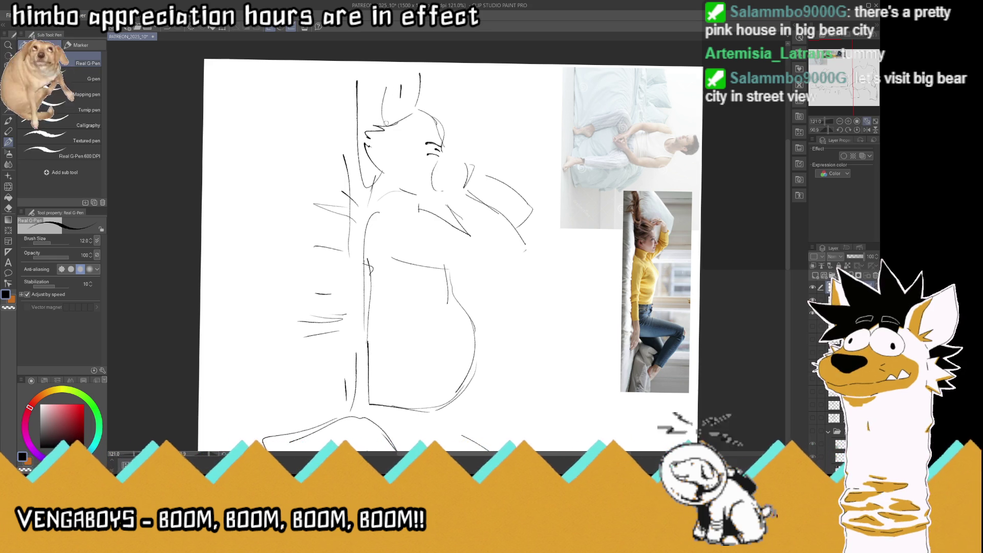
Redraw the bear's upper head curve, hair tufts, chin line and eye mark, then save
key(ctrl+z)
key(ctrl+z)
mouse_move(399, 123)
mouse_down()
mouse_move(373, 99)
mouse_move(420, 108)
mouse_move(392, 122)
mouse_move(449, 124)
mouse_up()
mouse_move(425, 94)
mouse_down()
mouse_move(416, 102)
mouse_move(445, 96)
mouse_move(466, 141)
mouse_move(437, 150)
mouse_move(428, 132)
mouse_move(443, 147)
mouse_move(427, 155)
mouse_up()
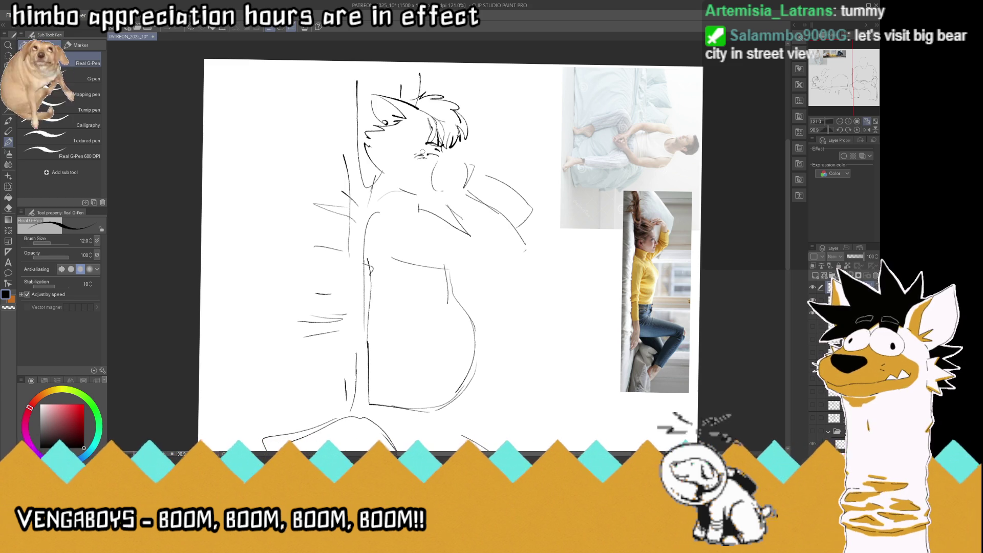
key(ctrl+z)
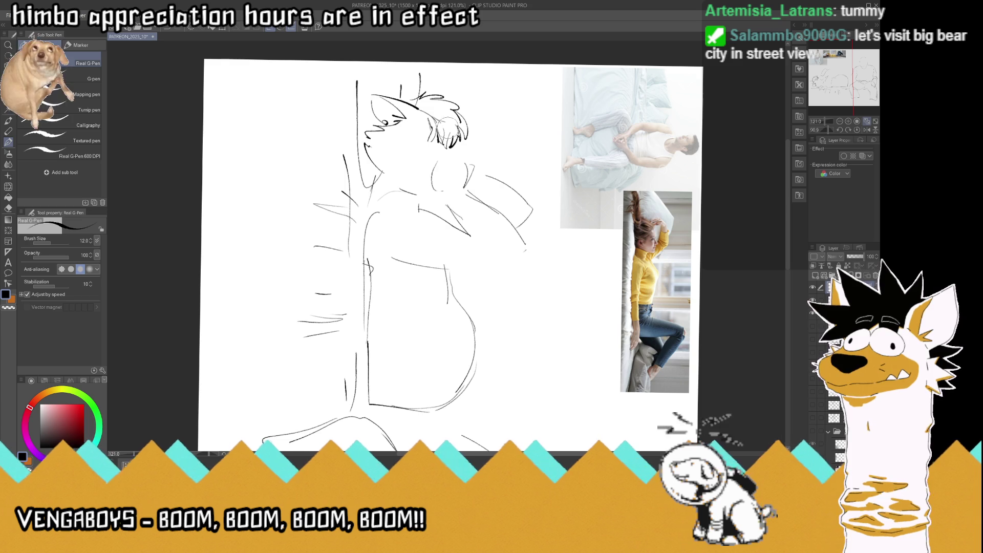
mouse_move(446, 149)
mouse_down()
mouse_move(472, 158)
mouse_move(466, 176)
mouse_up()
mouse_move(437, 147)
mouse_down()
mouse_move(442, 140)
mouse_move(428, 146)
mouse_up()
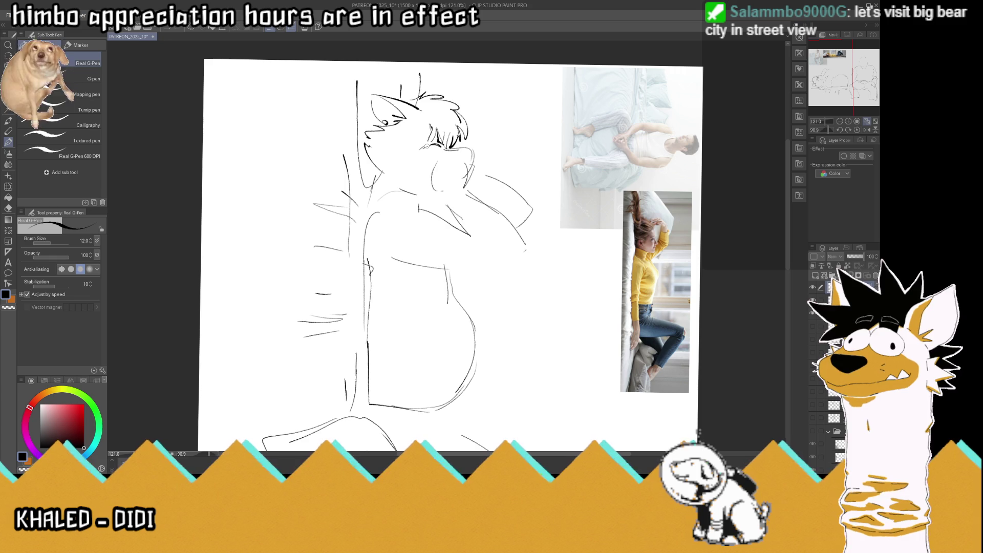
key(ctrl+s)
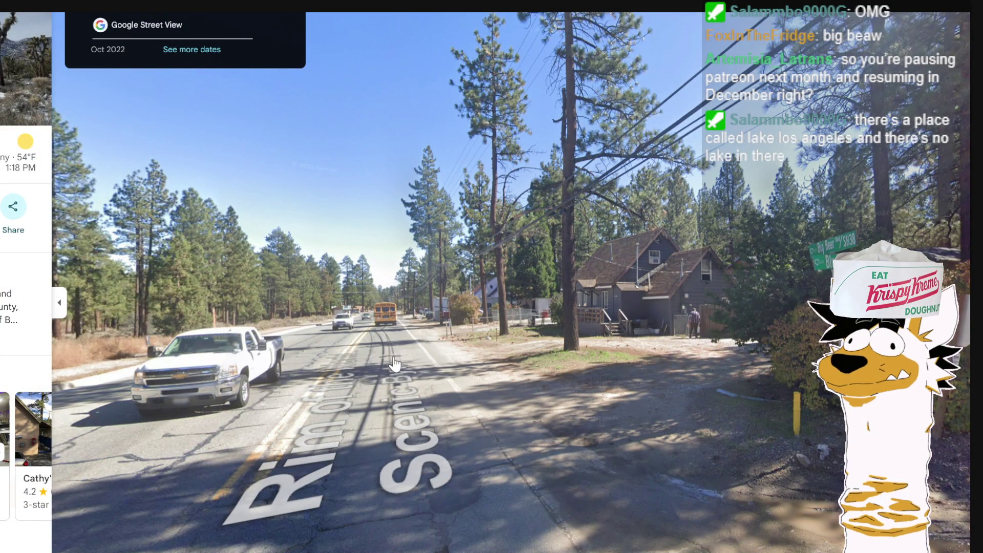
Walk in Street View from Bluebell Dr out along the pine-lined highway
click(523, 269)
drag(523, 269, 771, 290)
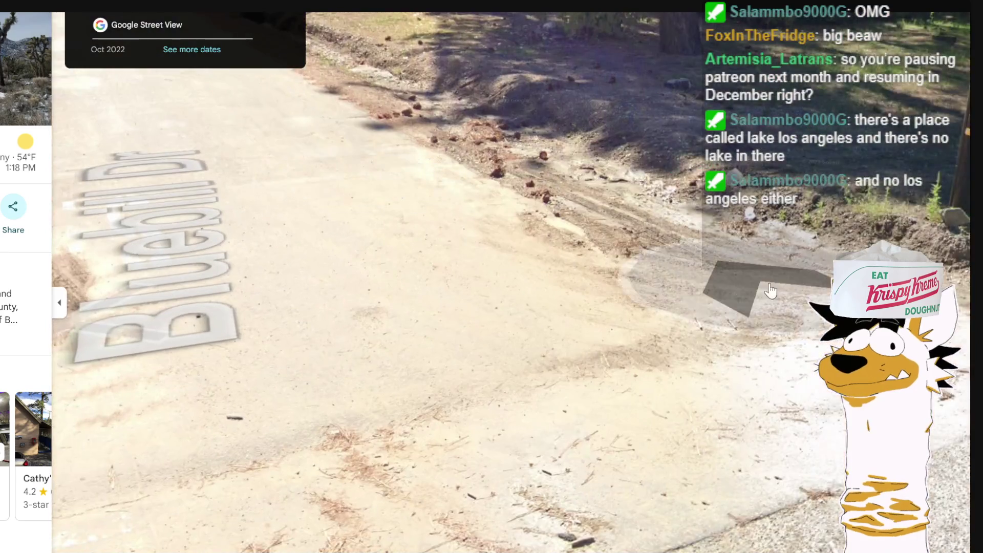
click(771, 291)
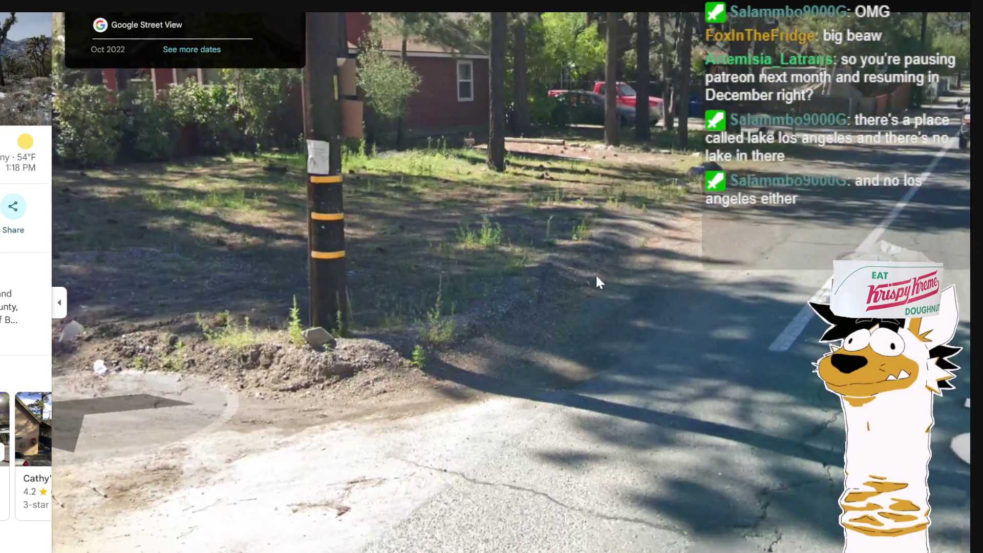
drag(597, 282, 420, 307)
click(419, 307)
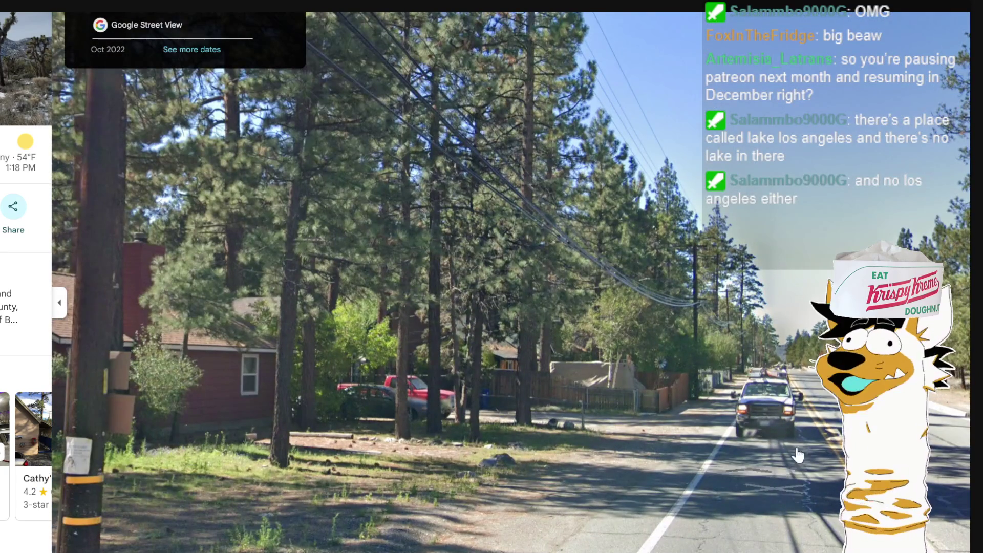
click(745, 483)
click(961, 328)
drag(960, 328, 194, 307)
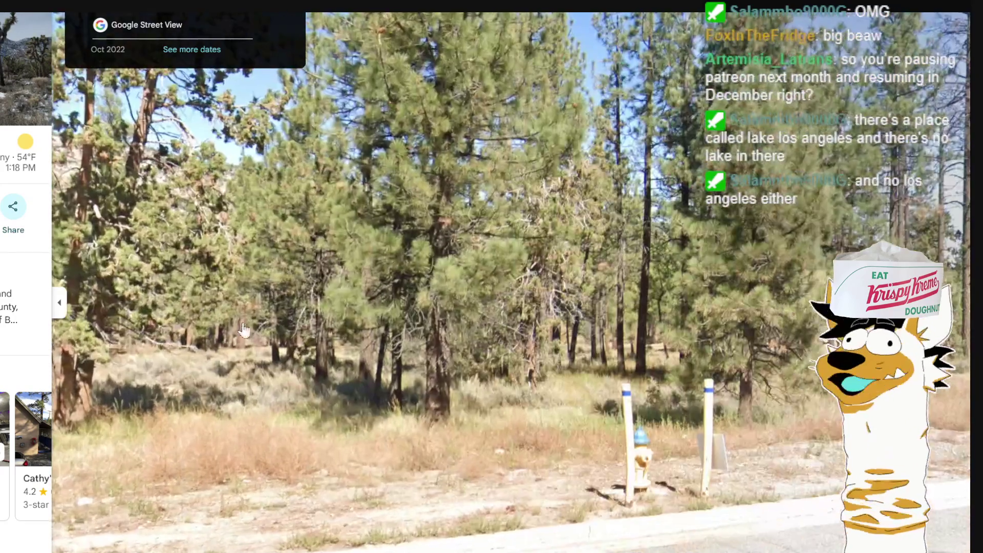
Return to the map, locate Big Bear Airport, and enter Street View on Big Tree Dr
click(35, 66)
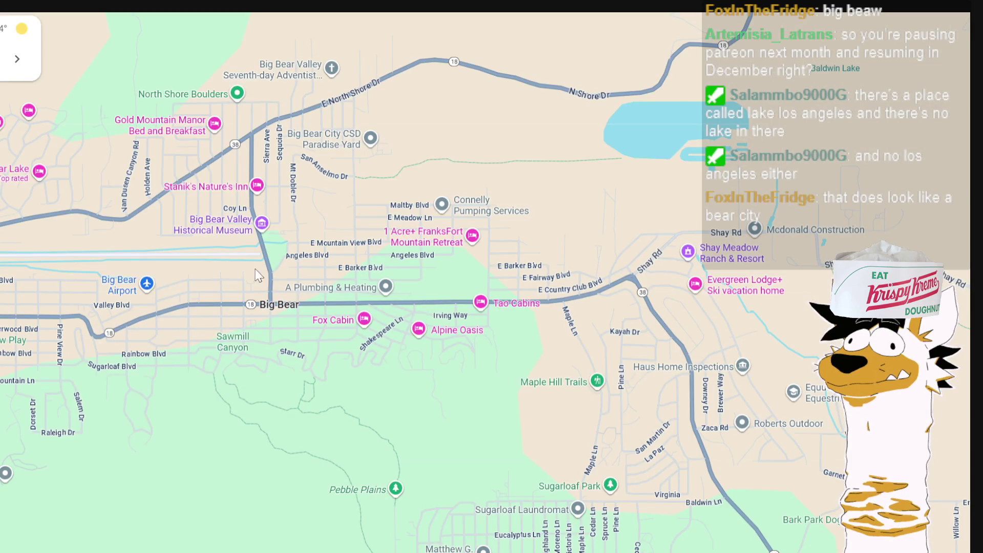
mouse_move(68, 320)
mouse_down()
mouse_move(381, 350)
mouse_move(459, 342)
mouse_up()
scroll(459, 342, up, 3)
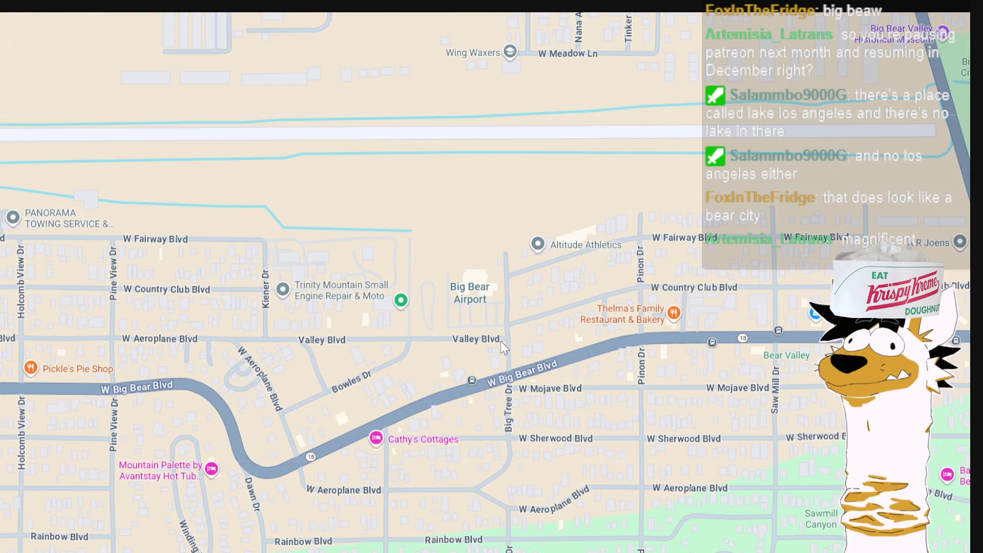
click(508, 335)
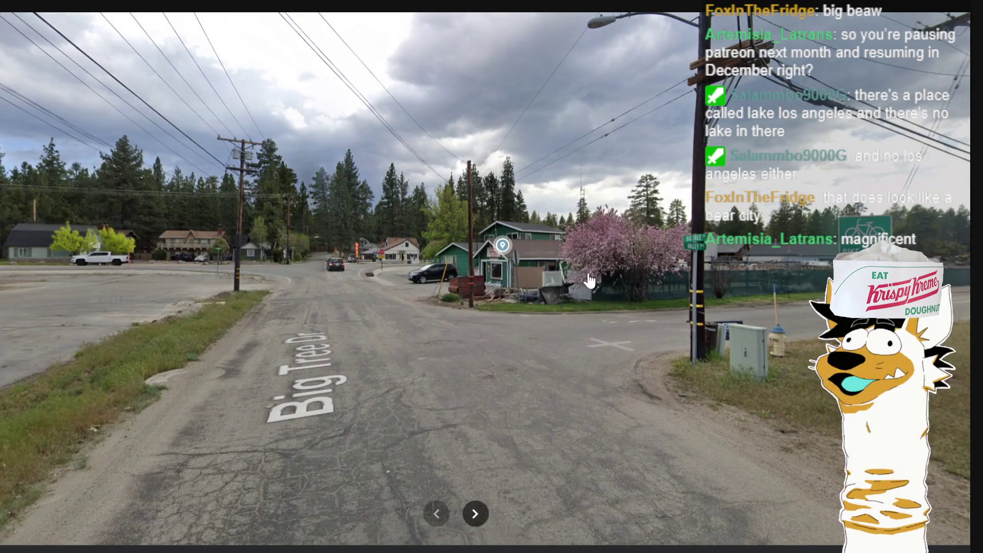
drag(588, 278, 446, 241)
click(446, 241)
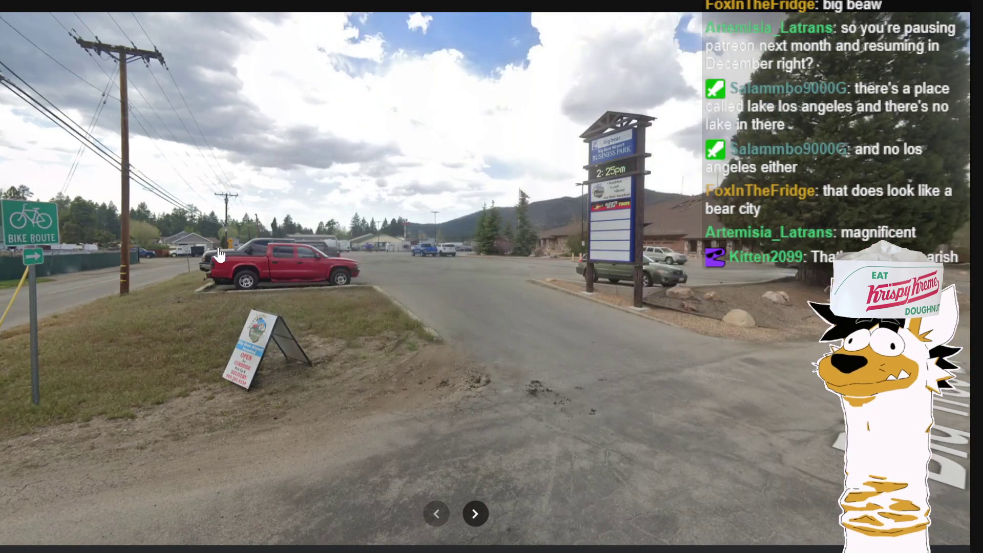
Walk along Big Tree Dr past the business park up to the airport terminal sign
drag(676, 255, 191, 184)
click(307, 197)
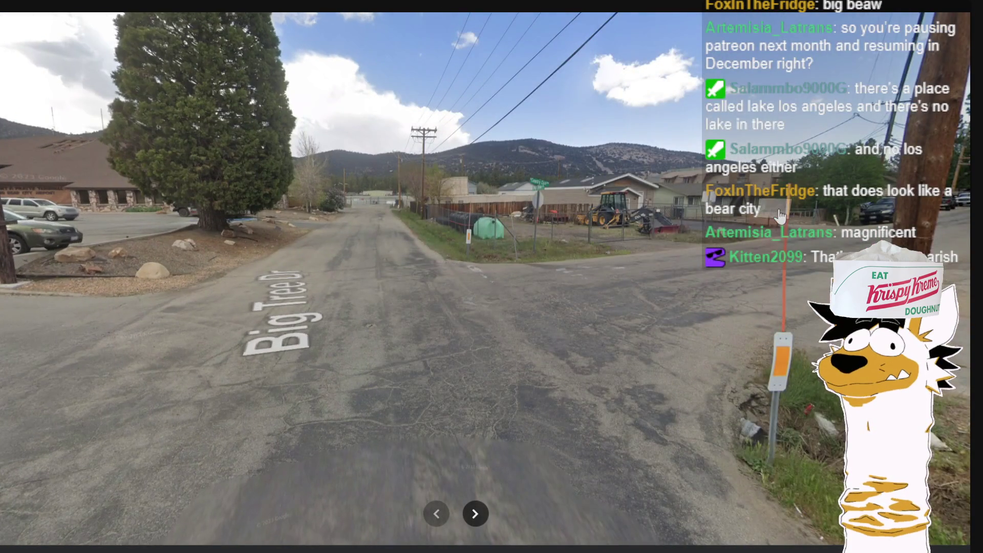
click(307, 197)
click(227, 256)
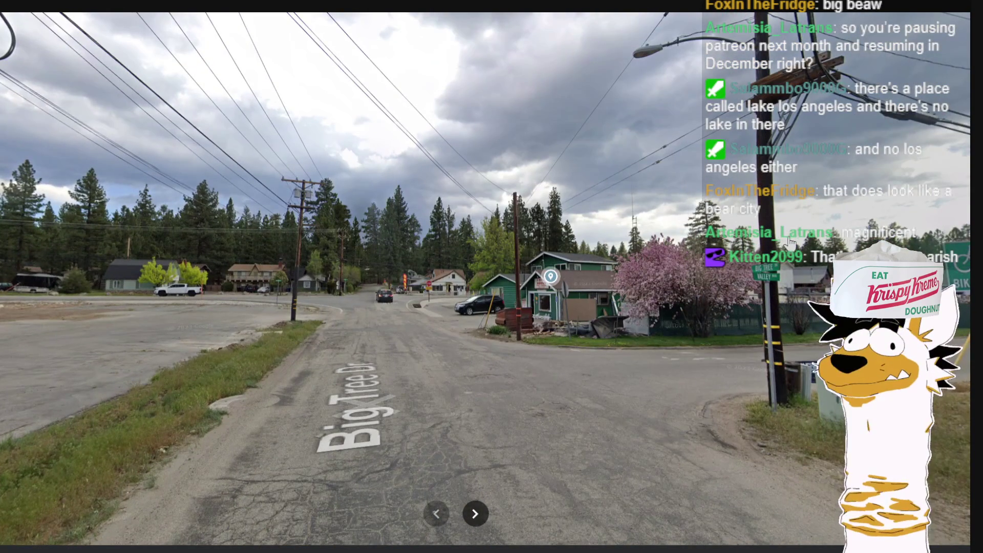
drag(691, 252, 166, 225)
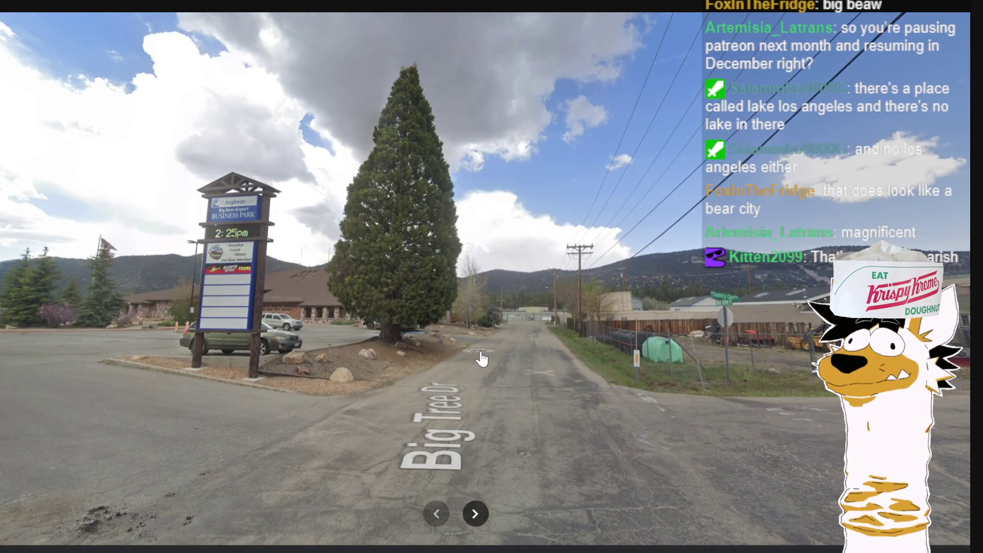
click(512, 371)
click(432, 373)
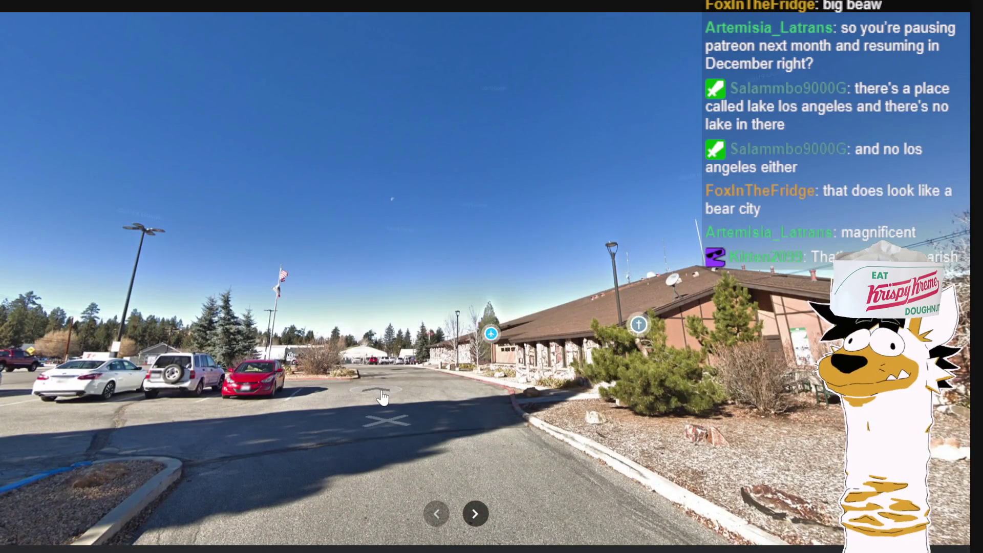
click(383, 398)
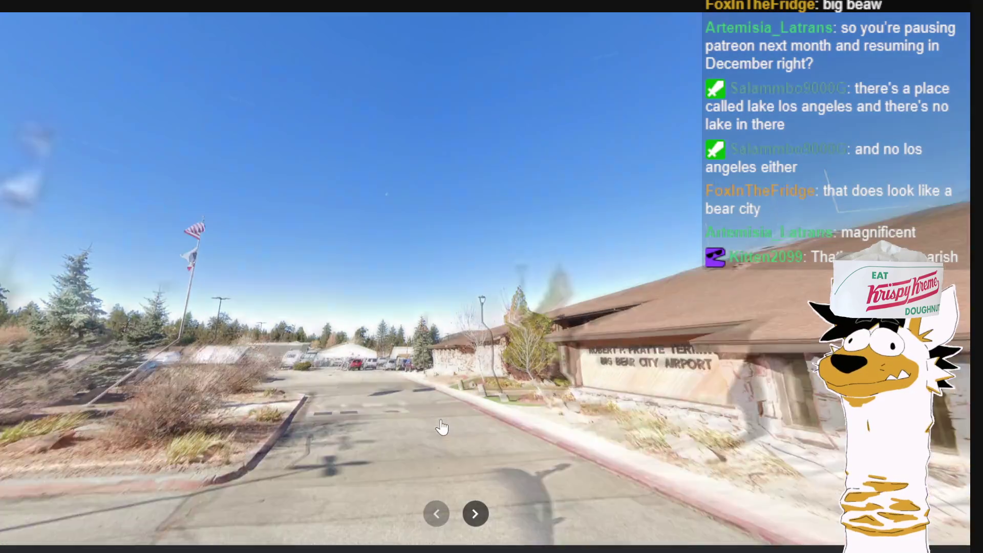
click(444, 428)
click(737, 391)
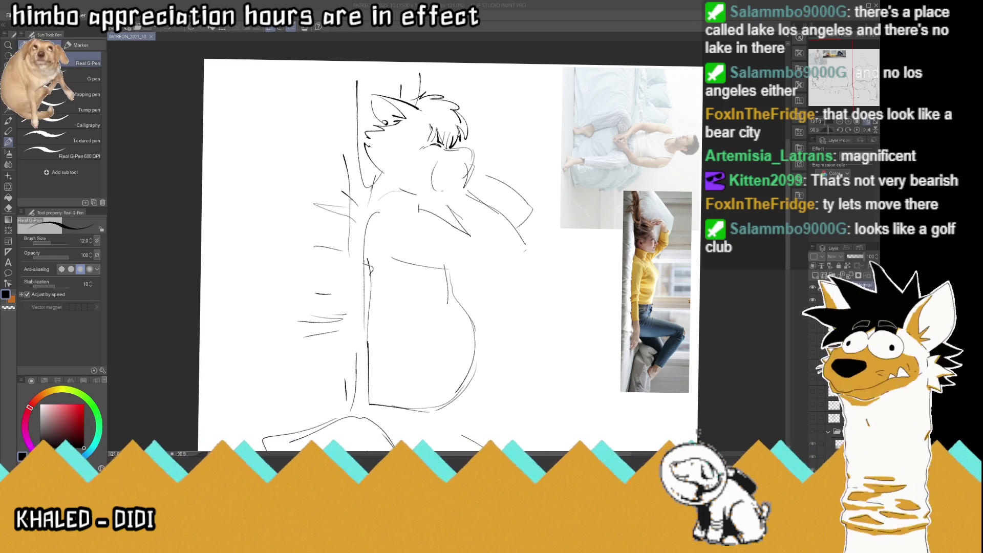
Erase the seated figure's old muzzle, shoulder, neck and arm lines plus stray face strokes
click(506, 29)
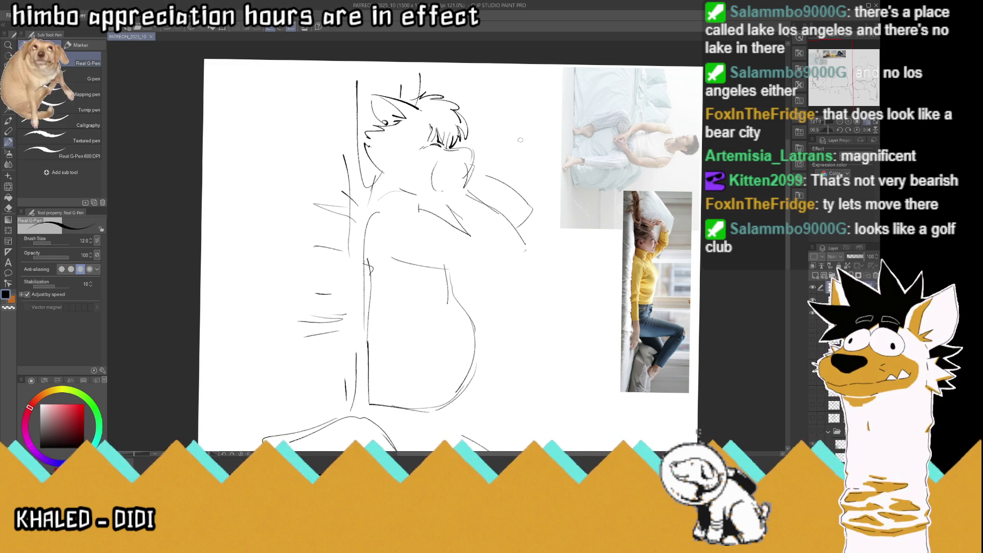
scroll(520, 140, down, 5)
scroll(563, 134, up, 4)
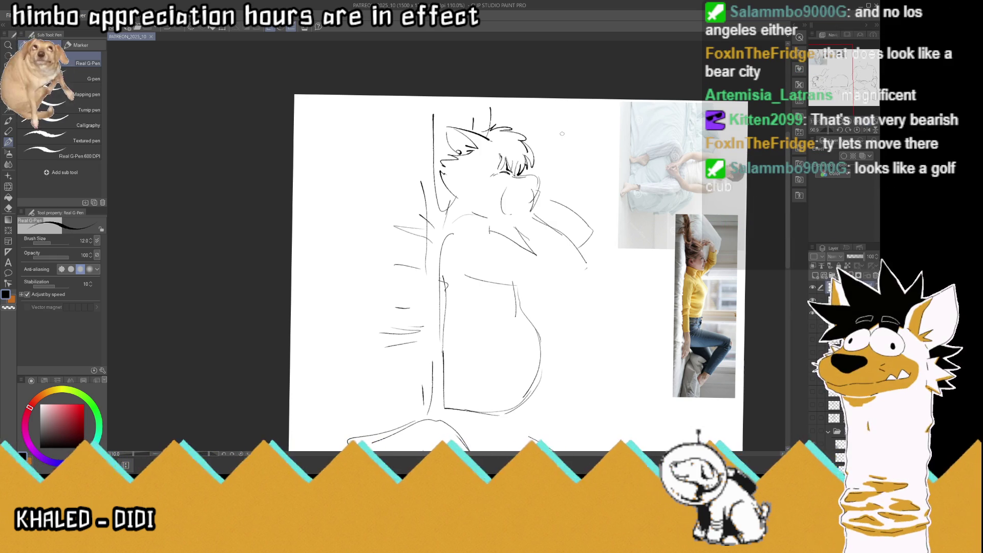
click(476, 220)
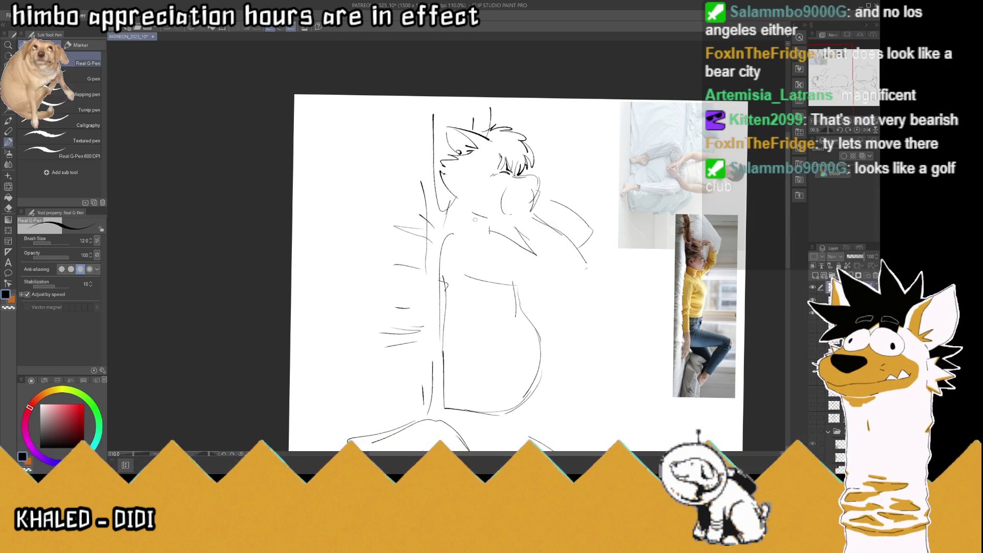
drag(475, 220, 539, 209)
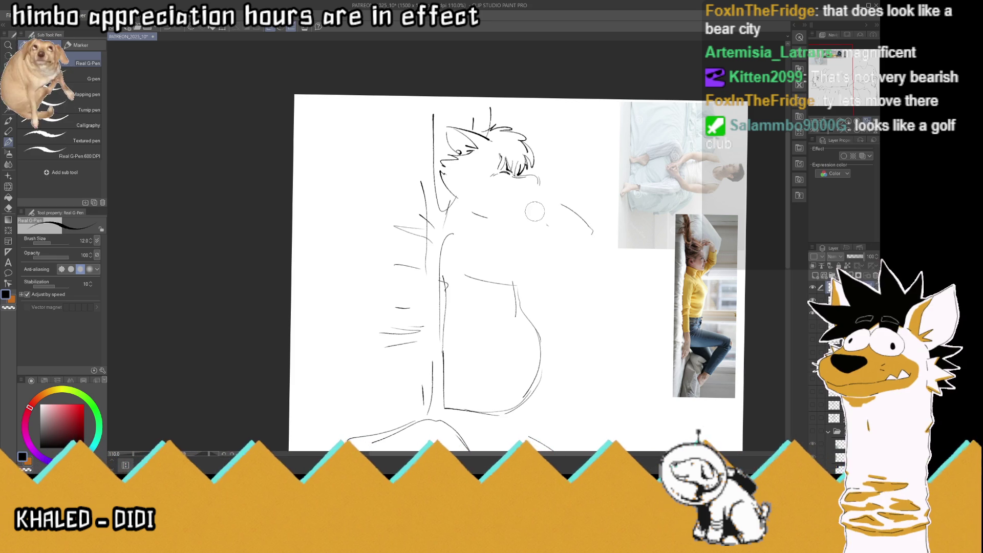
drag(539, 209, 599, 253)
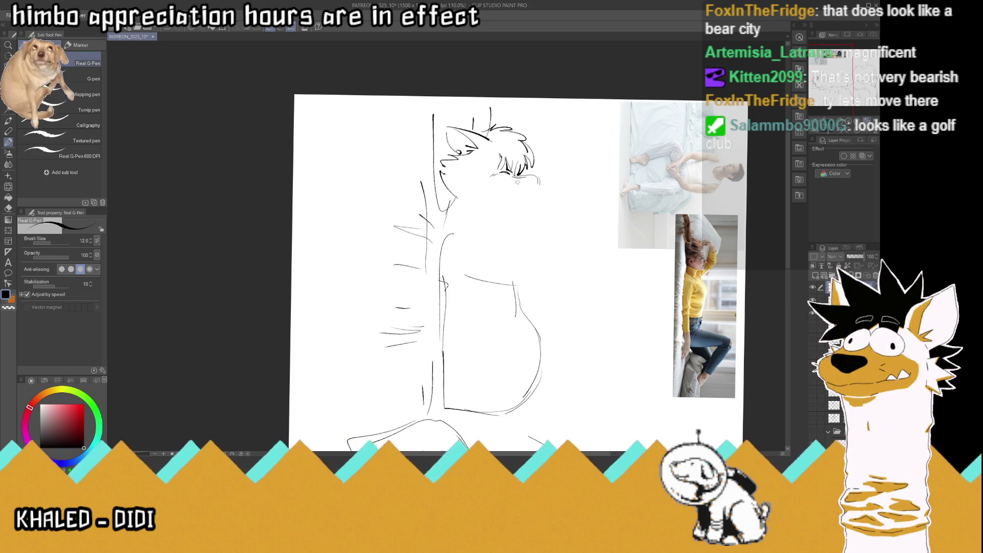
mouse_move(510, 169)
mouse_down()
mouse_move(539, 185)
mouse_move(514, 185)
mouse_move(529, 165)
mouse_move(535, 173)
mouse_move(511, 193)
mouse_move(500, 180)
mouse_move(512, 180)
mouse_up()
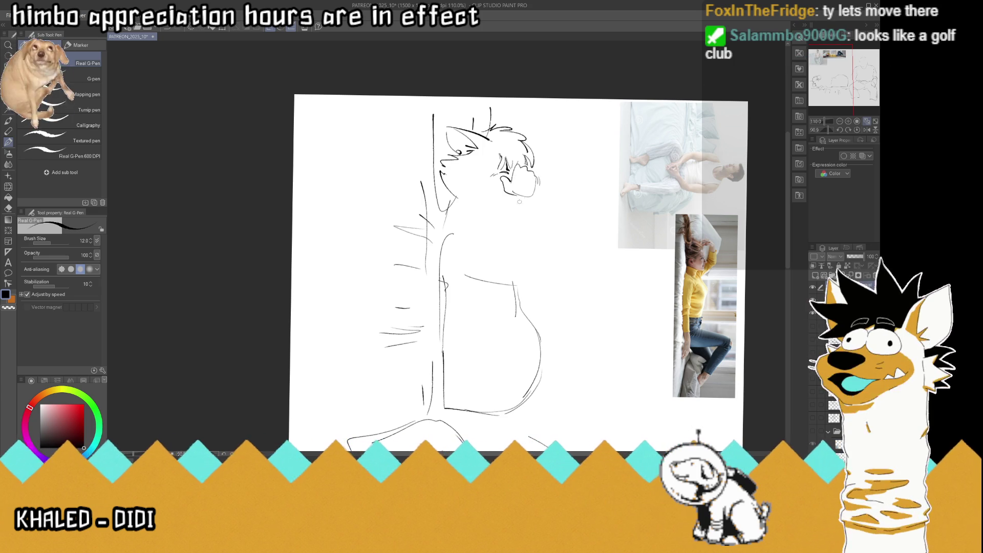
Draw a new chin, back-of-neck line, arm line, and chest line down toward the belly
mouse_move(533, 191)
mouse_down()
mouse_move(519, 197)
mouse_move(523, 230)
mouse_up()
mouse_move(535, 184)
mouse_down()
mouse_move(557, 234)
mouse_move(453, 205)
mouse_move(440, 226)
mouse_up()
mouse_move(537, 194)
mouse_down()
mouse_move(566, 253)
mouse_move(547, 266)
mouse_move(478, 263)
mouse_up()
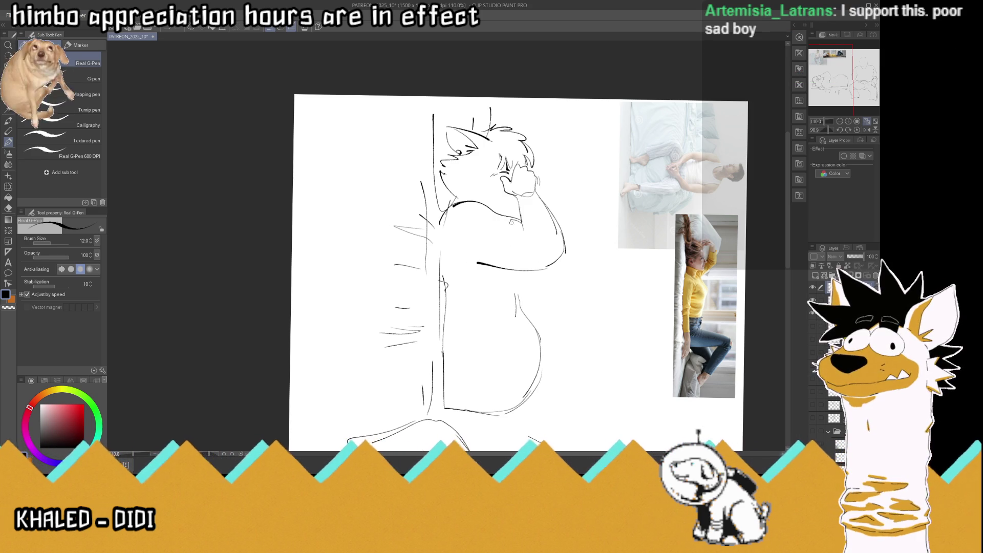
mouse_move(520, 258)
mouse_down()
mouse_move(550, 339)
mouse_move(549, 367)
mouse_up()
Round out the belly with a lower curve and bottom line, erase the darker right curve, and save
mouse_move(532, 328)
mouse_down()
mouse_move(522, 399)
mouse_move(475, 378)
mouse_up()
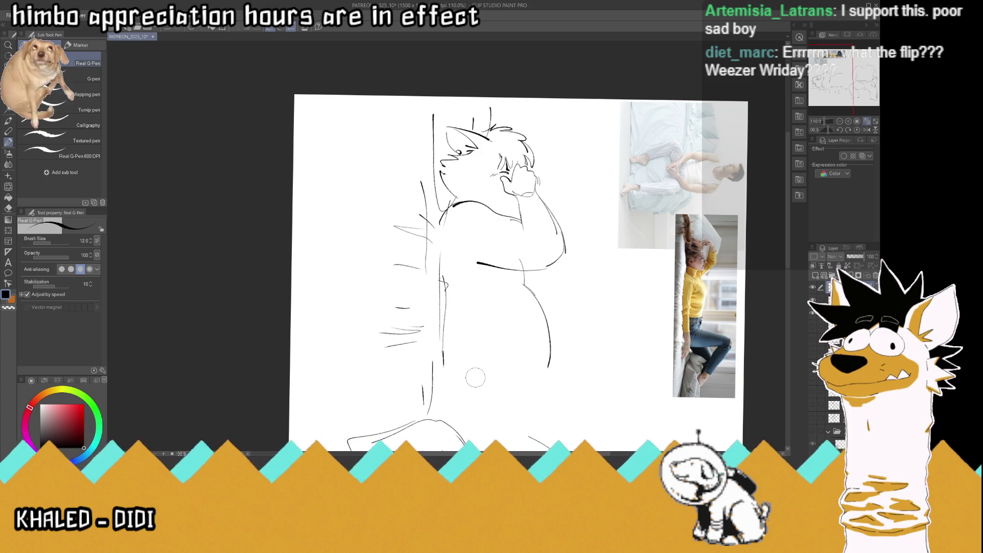
drag(522, 283, 538, 382)
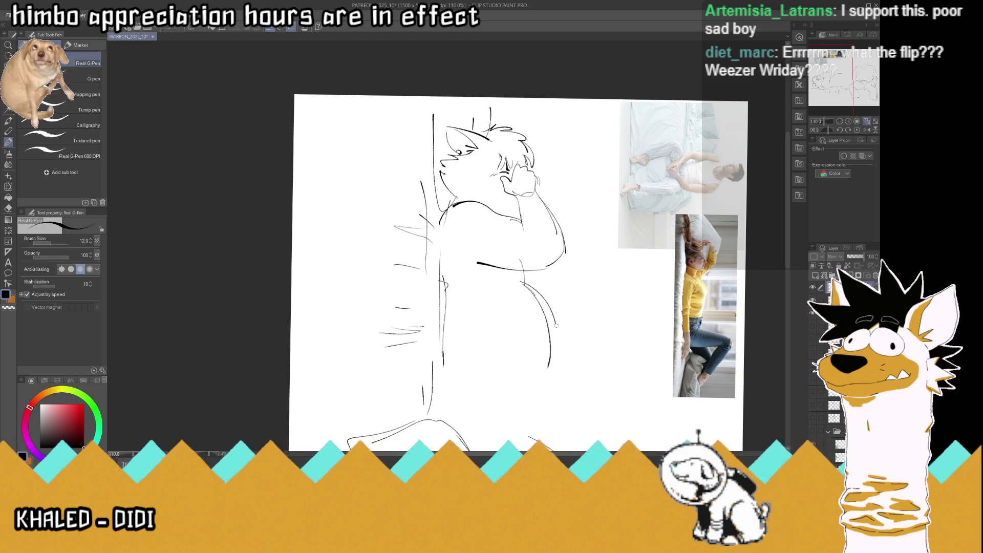
drag(555, 328, 466, 377)
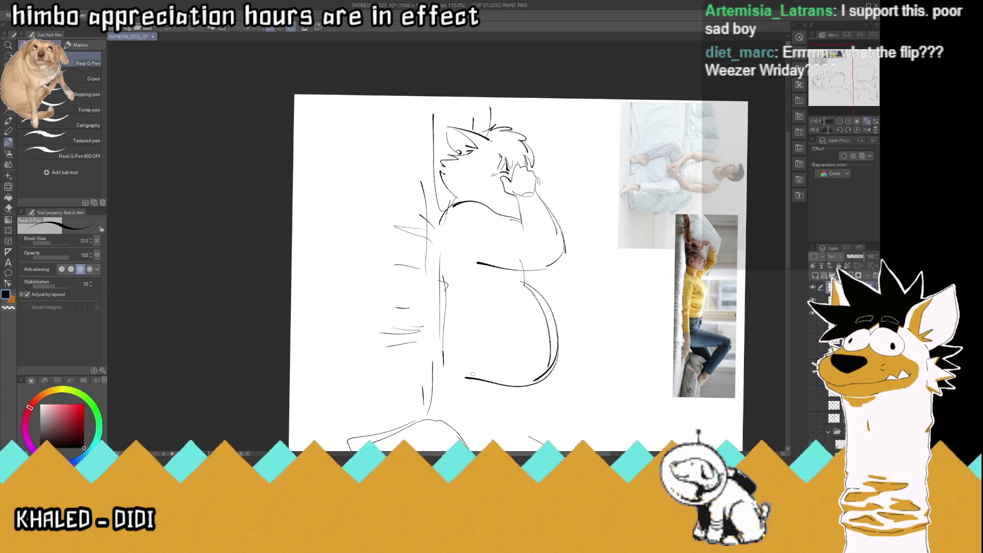
key(e)
drag(525, 290, 549, 357)
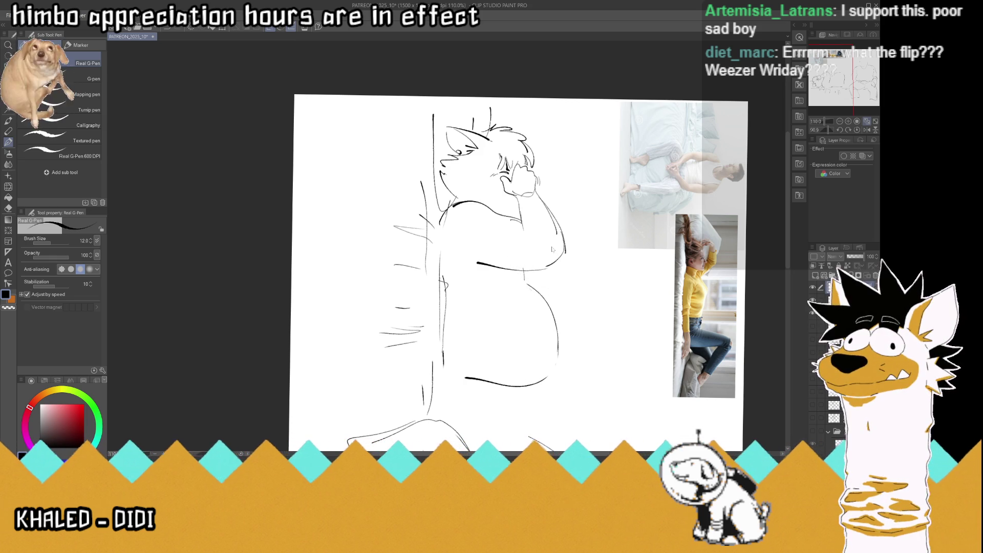
key(ctrl+s)
drag(814, 289, 813, 311)
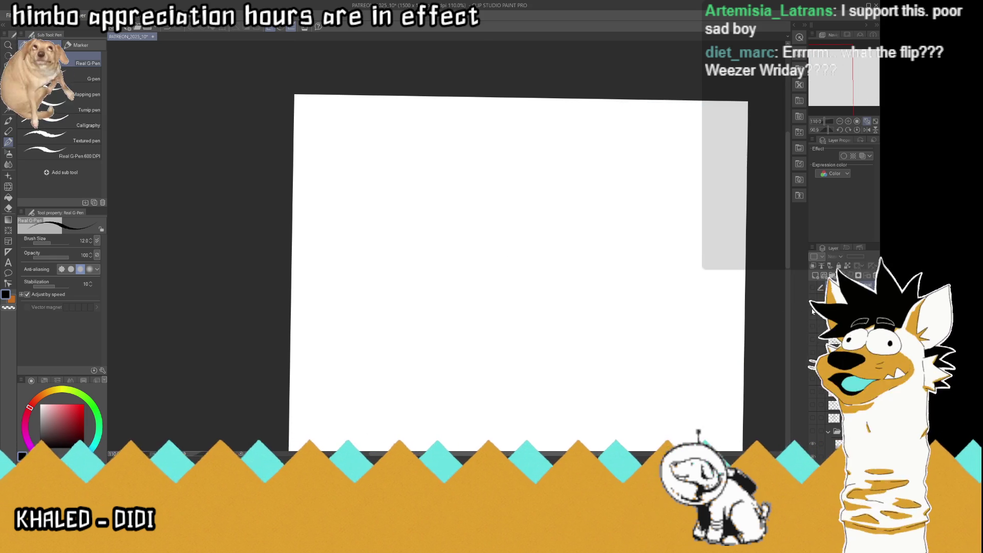
Reset the canvas rotation to upright and toggle the bottom layer's visibility off and back on
click(818, 456)
click(858, 130)
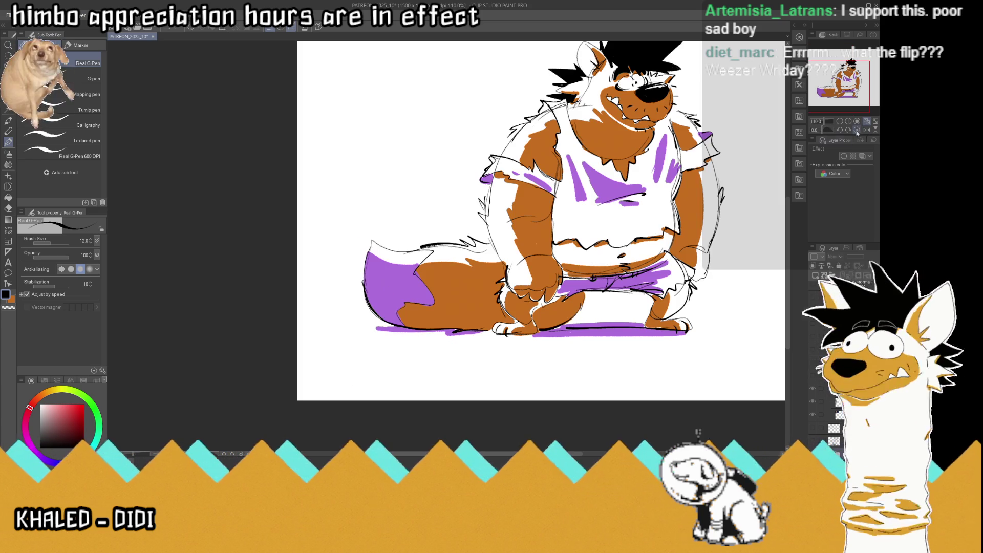
click(857, 132)
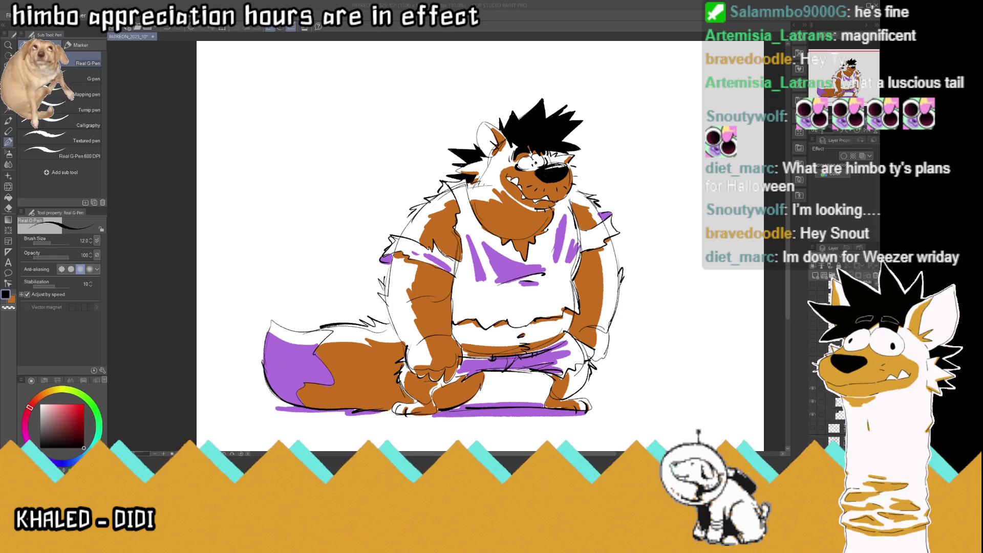
click(803, 408)
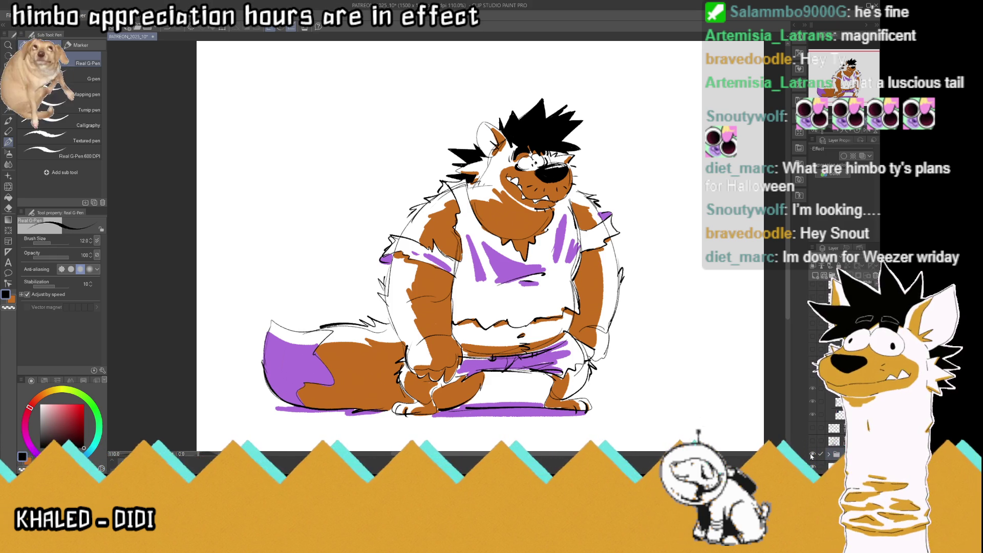
click(813, 455)
click(814, 343)
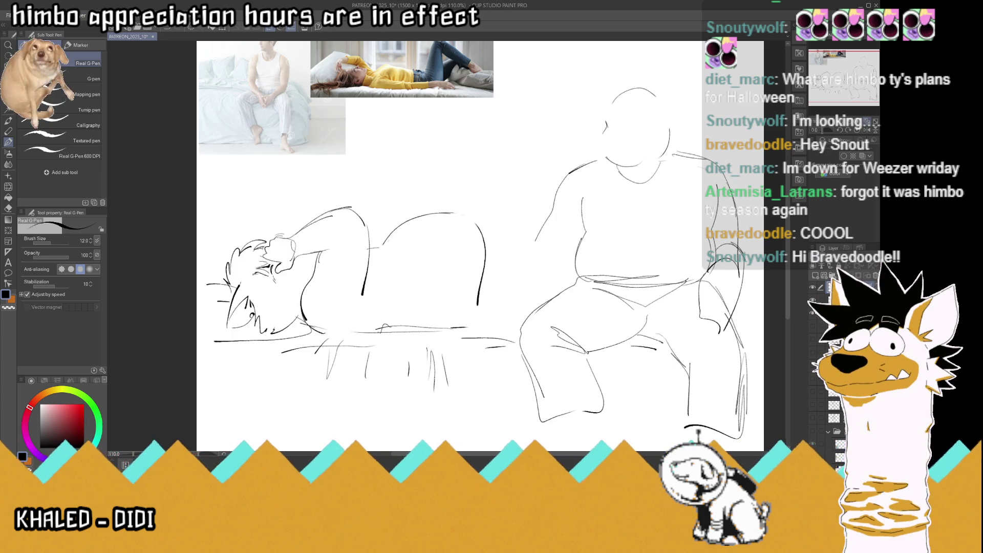
Rotate the canvas a quarter turn and sketch a hand and arm along the reclining figure's belly
mouse_move(626, 226)
mouse_down()
mouse_move(466, 255)
mouse_move(463, 123)
mouse_up()
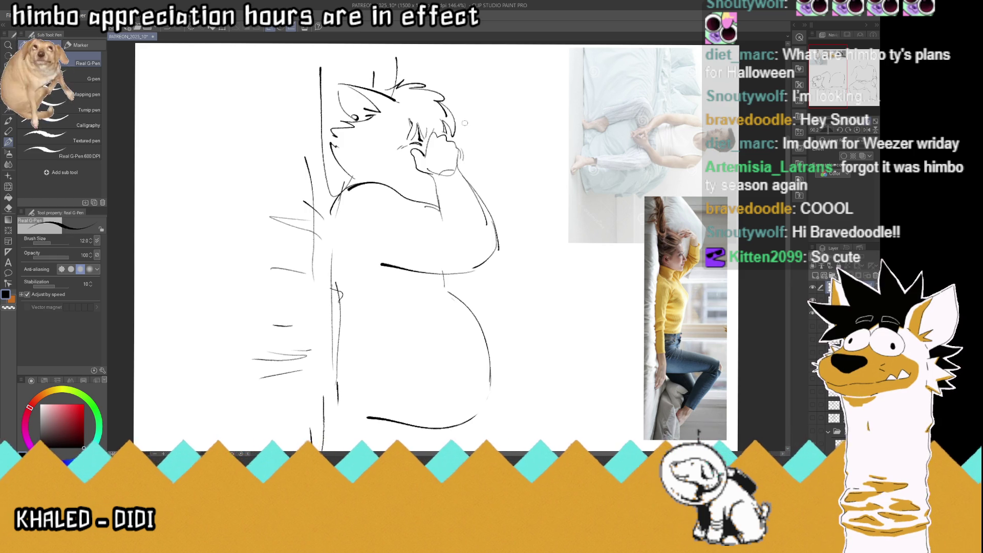
mouse_move(479, 257)
mouse_down()
mouse_move(499, 269)
mouse_move(499, 240)
mouse_up()
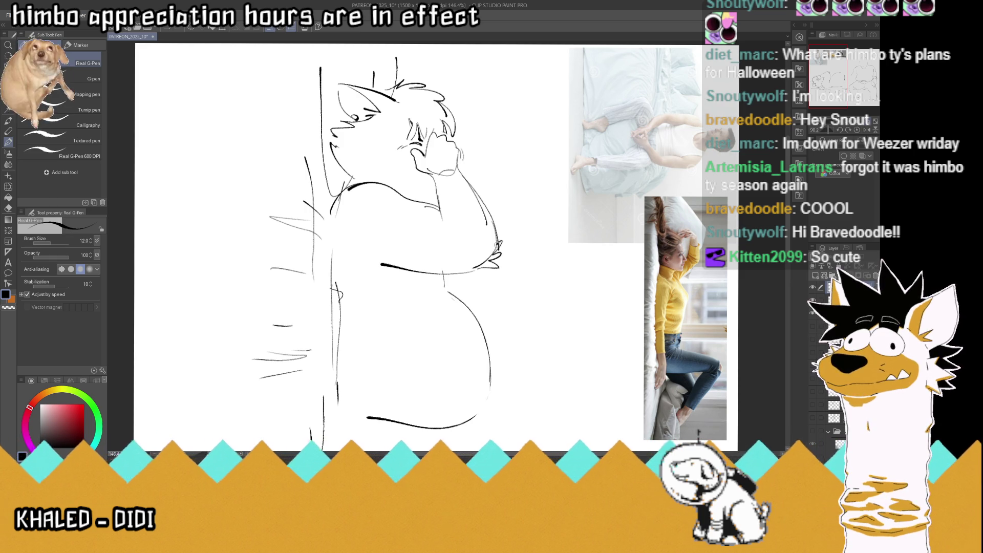
mouse_move(466, 157)
mouse_down()
mouse_move(515, 233)
mouse_move(501, 254)
mouse_move(521, 241)
mouse_move(511, 218)
mouse_up()
Draw fingers on the hand covering the reclining figure's face, then save the drawing
drag(473, 151, 461, 171)
mouse_move(452, 134)
mouse_down()
mouse_move(470, 147)
mouse_move(455, 149)
mouse_move(451, 137)
mouse_up()
drag(456, 129, 441, 134)
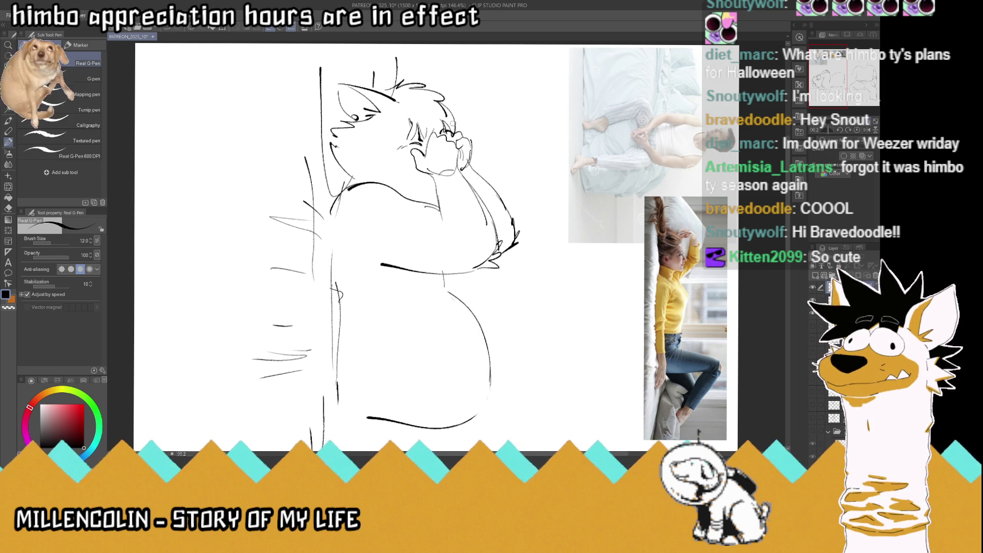
key(ctrl+s)
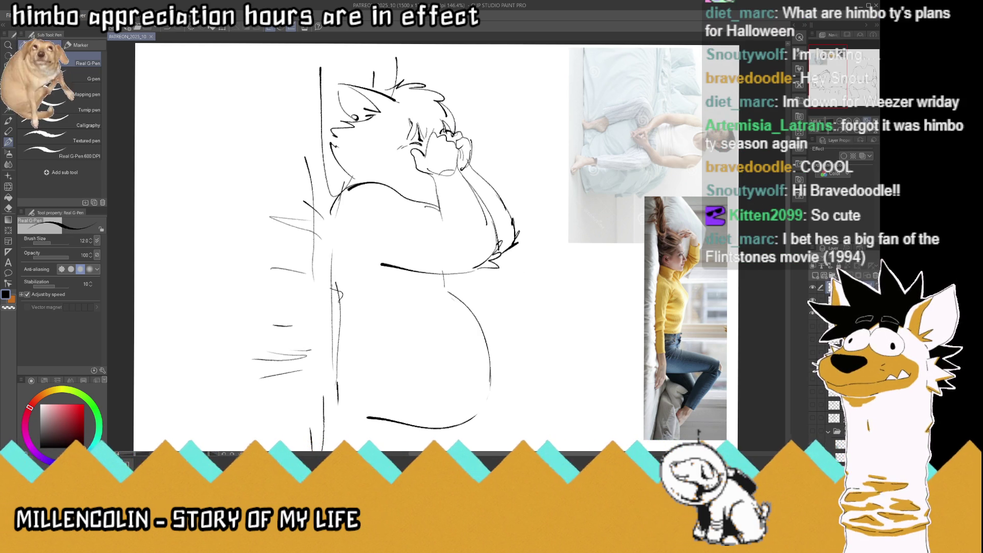
scroll(429, 186, down, 3)
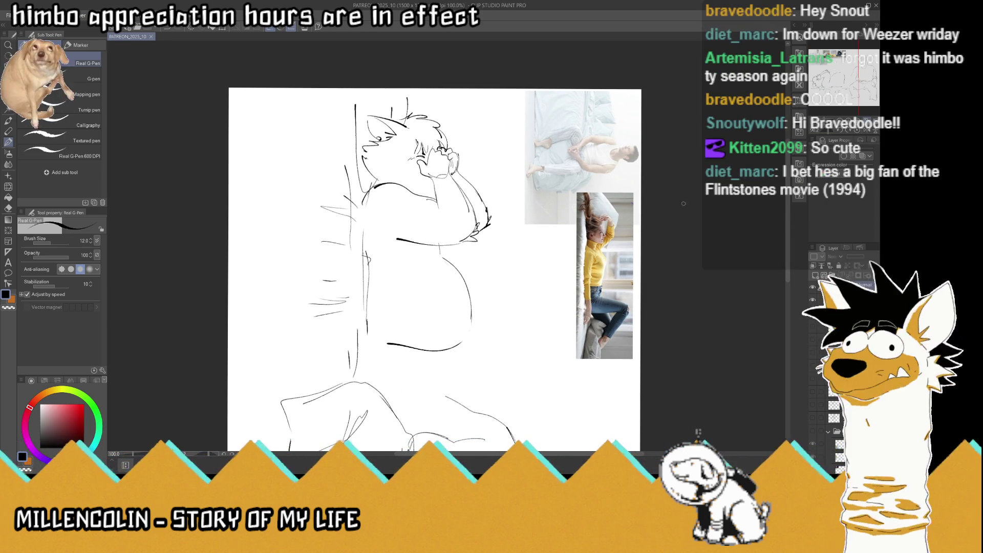
click(853, 132)
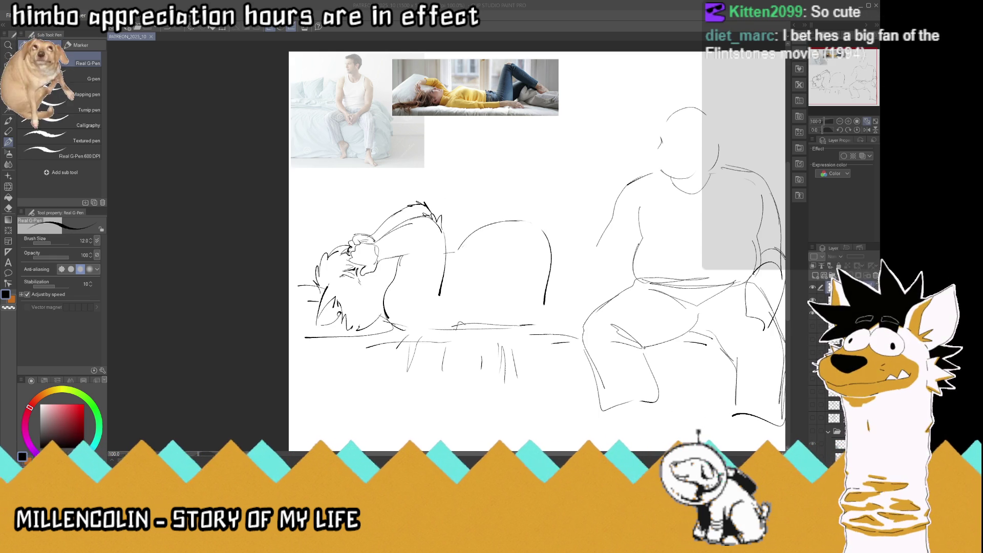
Zoom out so the whole wide page with both figures is visible
scroll(496, 200, down, 3)
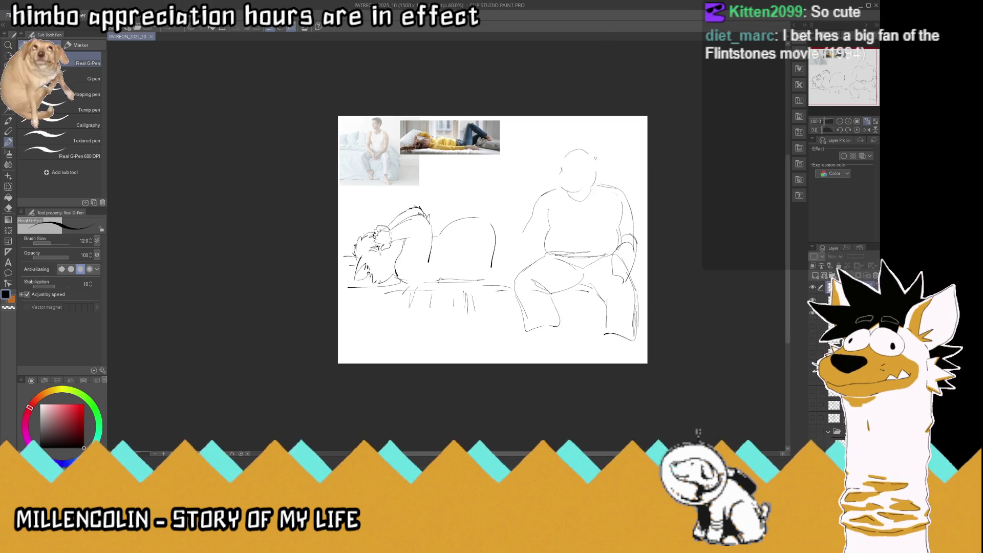
Zoom in and sketch the seated figure's hip curve and forearm reaching down to the belly
scroll(496, 200, up, 3)
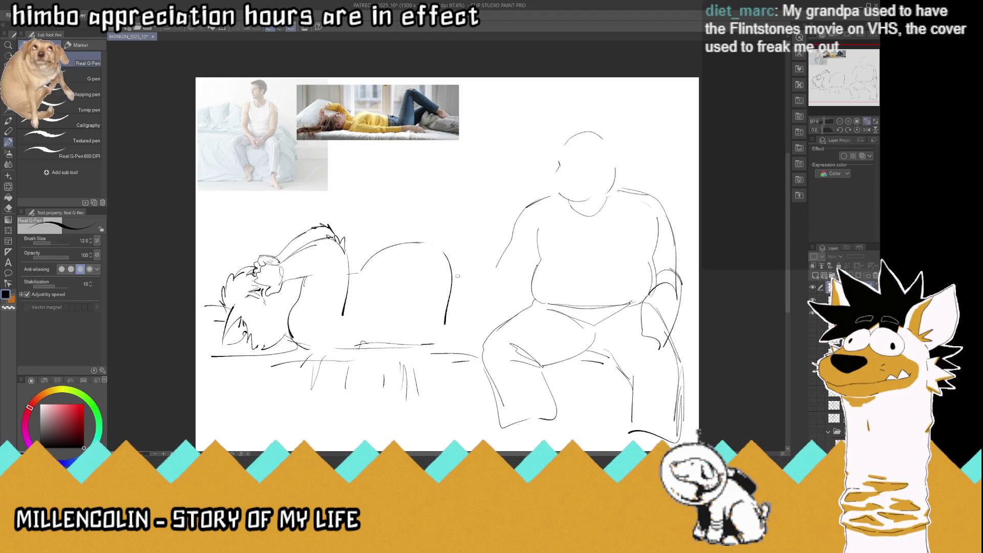
mouse_move(456, 276)
mouse_down()
mouse_move(453, 324)
mouse_move(472, 275)
mouse_move(515, 276)
mouse_up()
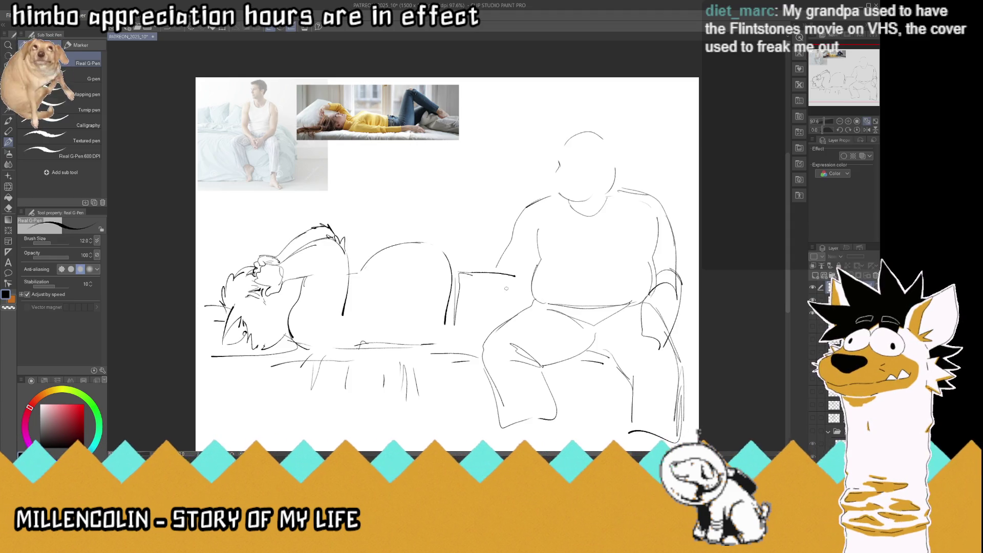
drag(506, 289, 521, 229)
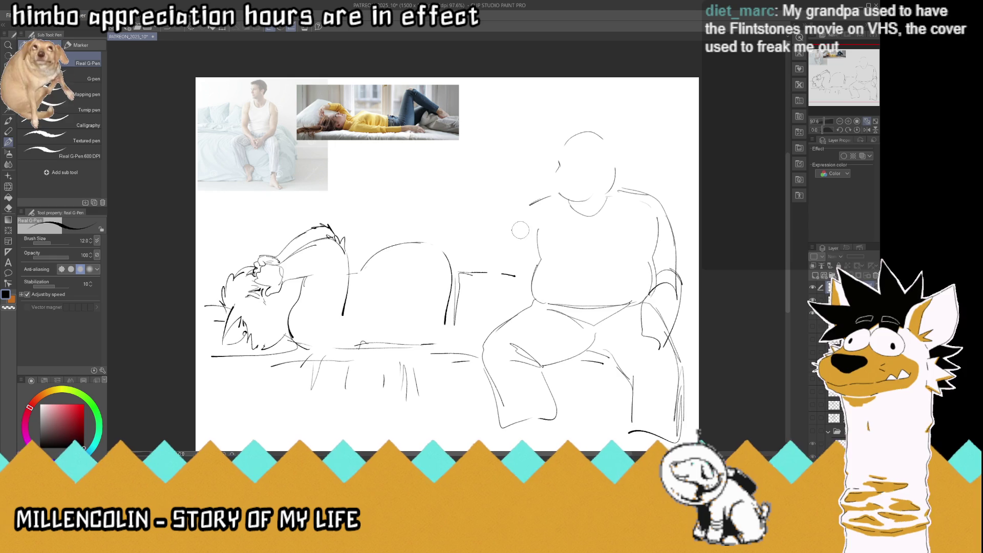
scroll(437, 213, up, 2)
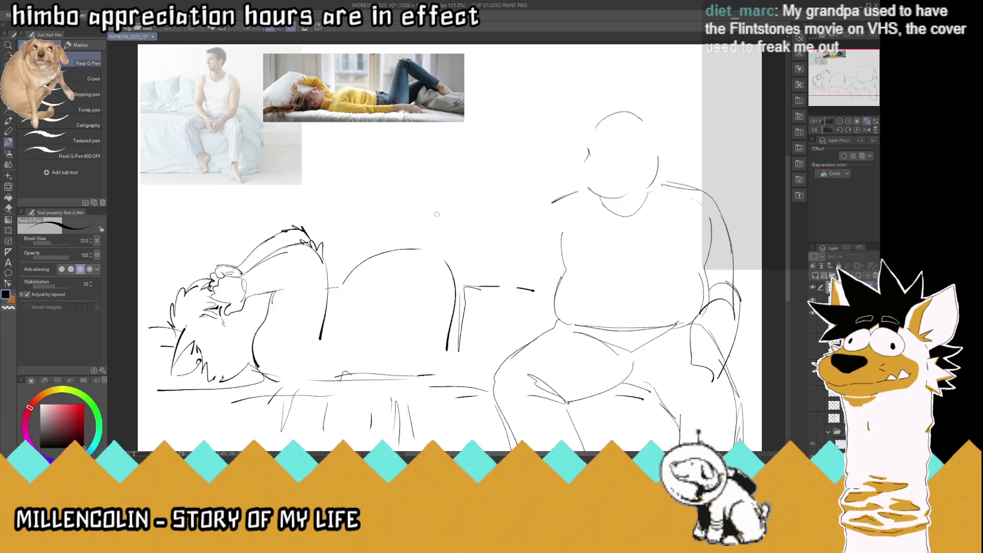
mouse_move(438, 252)
mouse_down()
mouse_move(449, 265)
mouse_move(439, 240)
mouse_move(458, 270)
mouse_up()
mouse_move(568, 194)
mouse_down()
mouse_move(505, 244)
mouse_move(536, 270)
mouse_move(527, 288)
mouse_up()
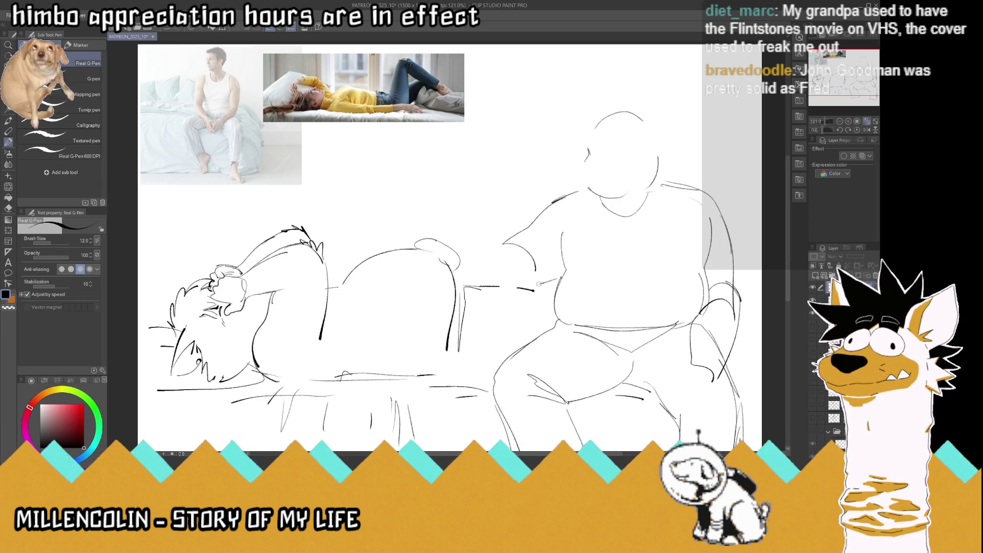
drag(526, 229, 460, 245)
drag(546, 277, 463, 275)
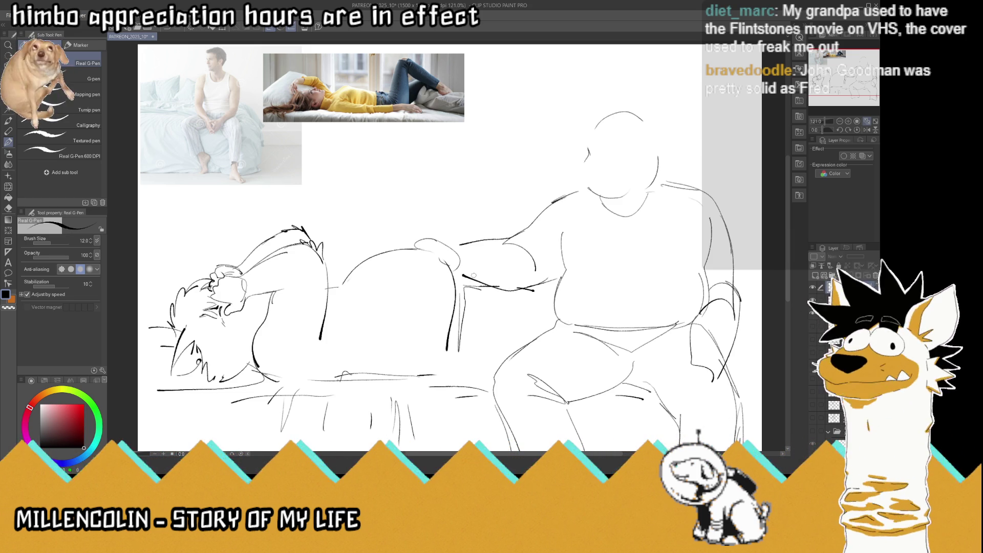
Erase stray upper-arm lines, redraw both shoulders, and draw the hand resting on the belly
drag(533, 230, 450, 244)
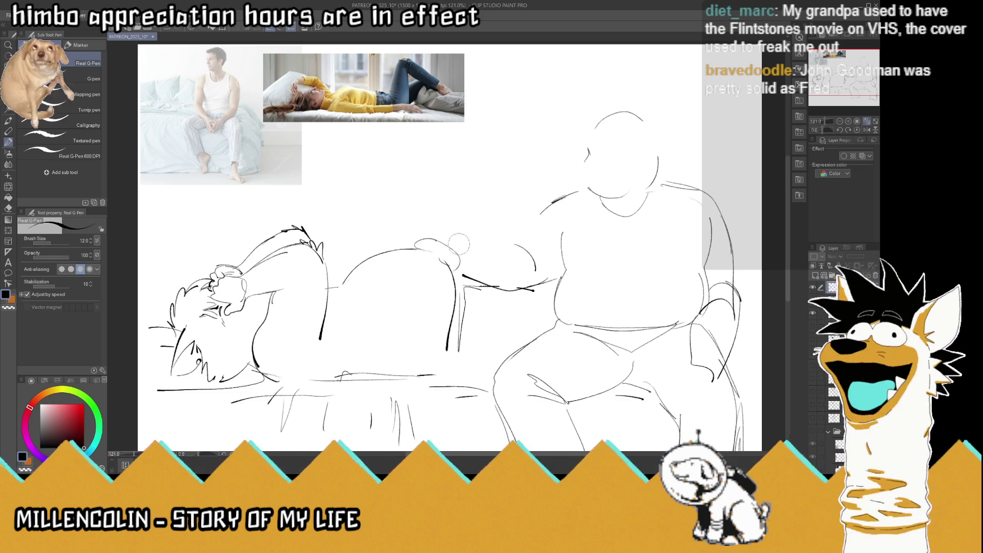
drag(540, 213, 553, 201)
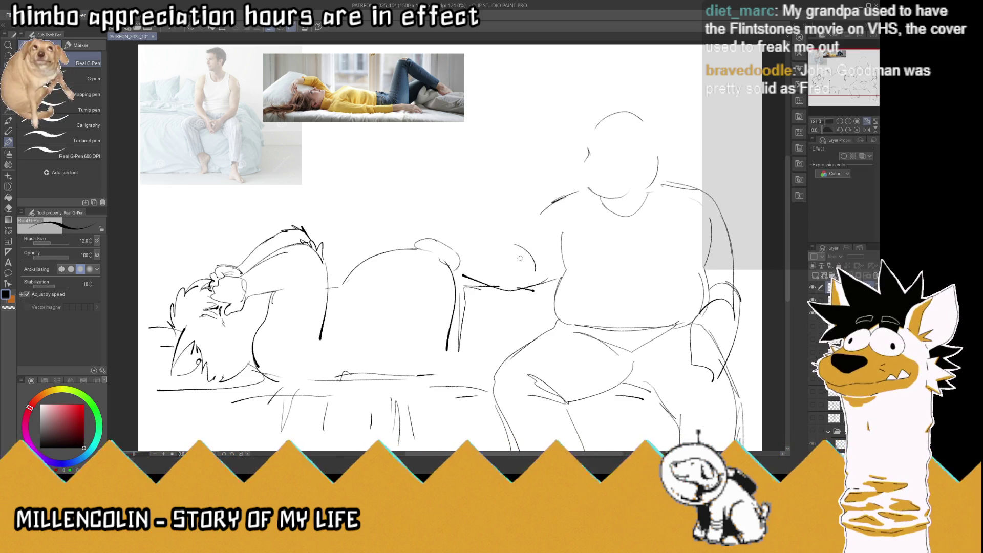
drag(527, 274, 516, 246)
mouse_move(558, 198)
mouse_down()
mouse_move(504, 239)
mouse_move(469, 239)
mouse_move(525, 268)
mouse_up()
drag(502, 235, 450, 239)
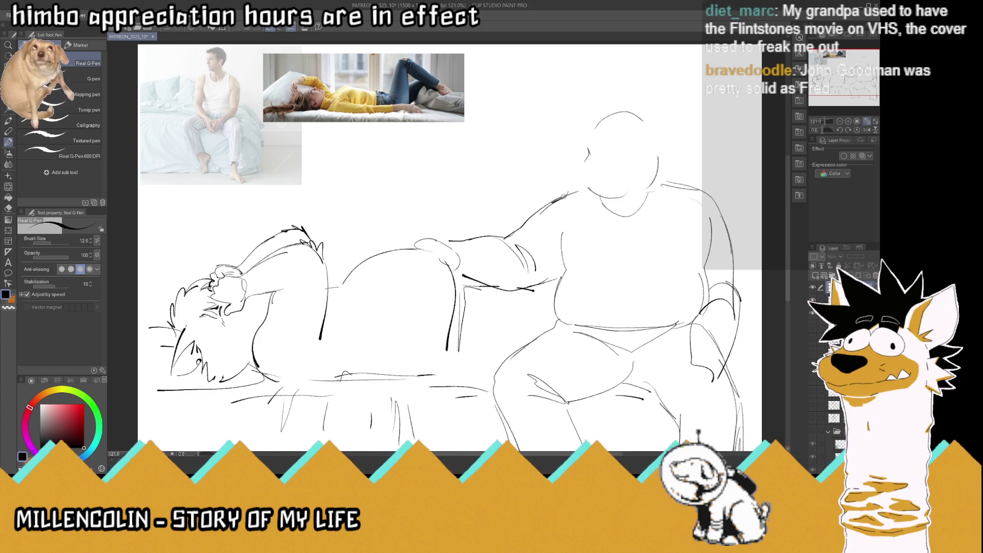
drag(568, 192, 542, 205)
drag(697, 189, 720, 200)
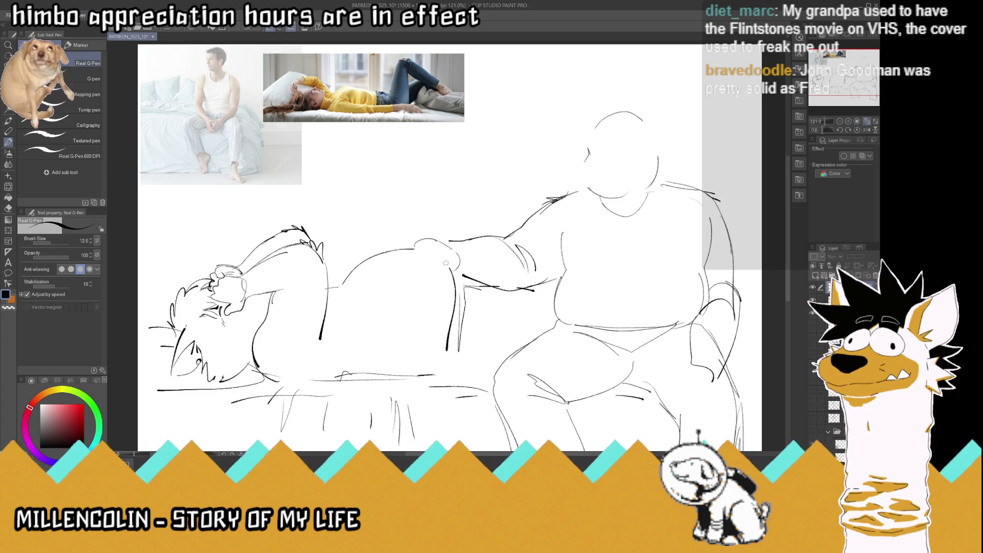
mouse_move(460, 261)
mouse_down()
mouse_move(451, 278)
mouse_move(439, 267)
mouse_move(455, 276)
mouse_move(449, 250)
mouse_move(424, 251)
mouse_move(443, 264)
mouse_move(416, 256)
mouse_move(421, 233)
mouse_move(409, 247)
mouse_up()
scroll(475, 252, down, 5)
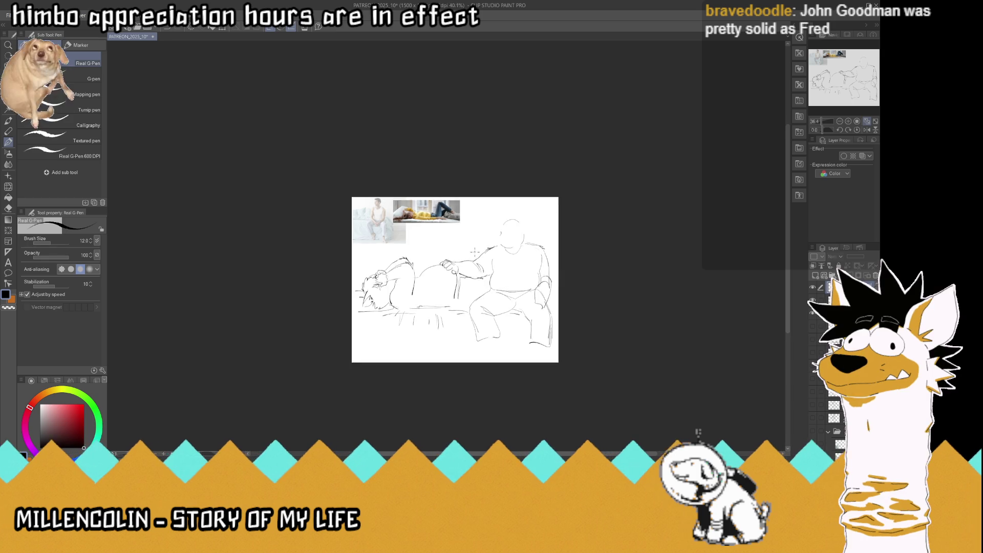
Zoom in and save the bed sketch with Ctrl+S
scroll(475, 252, up, 2)
scroll(475, 252, up, 2)
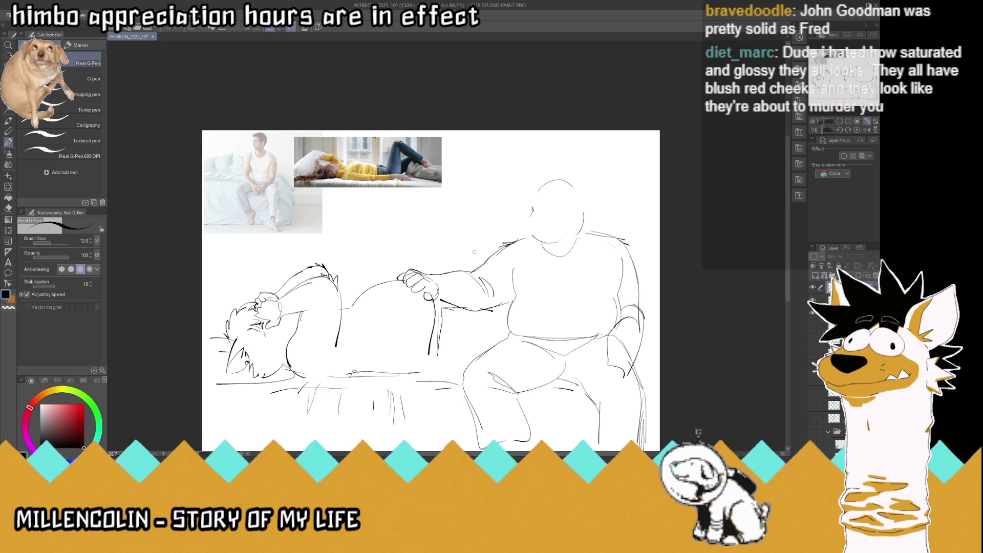
key(ctrl+s)
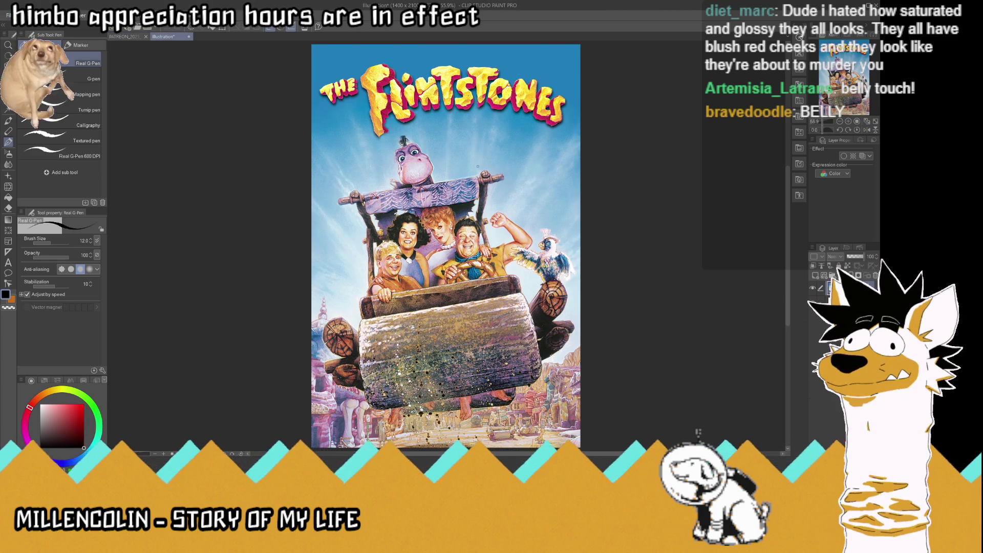
Zoom into the Flintstones poster, then switch back to the PATREON_2025_10 sketch document
scroll(477, 167, up, 2)
scroll(478, 166, up, 2)
scroll(478, 166, up, 1)
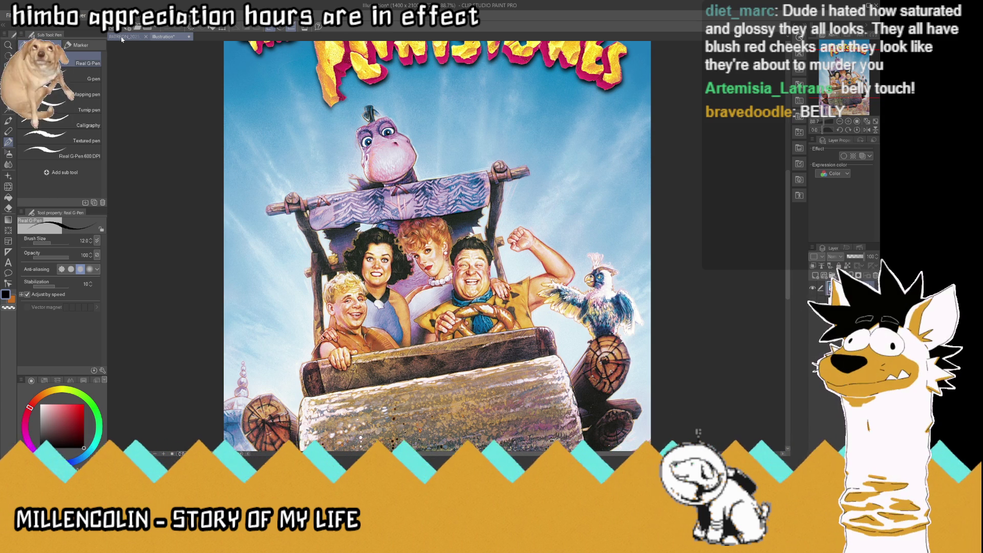
click(122, 38)
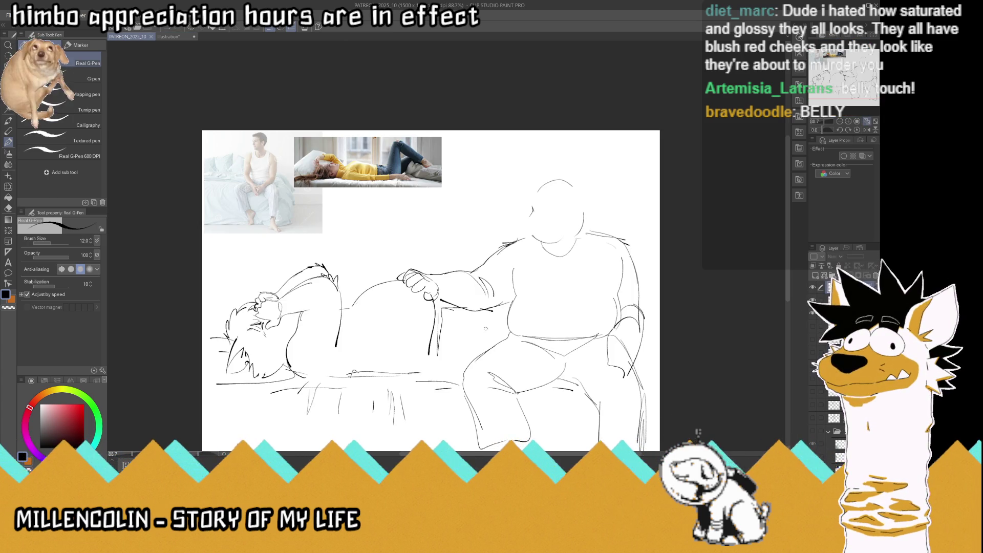
Remove the stray chair-arm strokes, sketch and darken the seated figure's shoulder and back contour, and save
scroll(550, 398, up, 1)
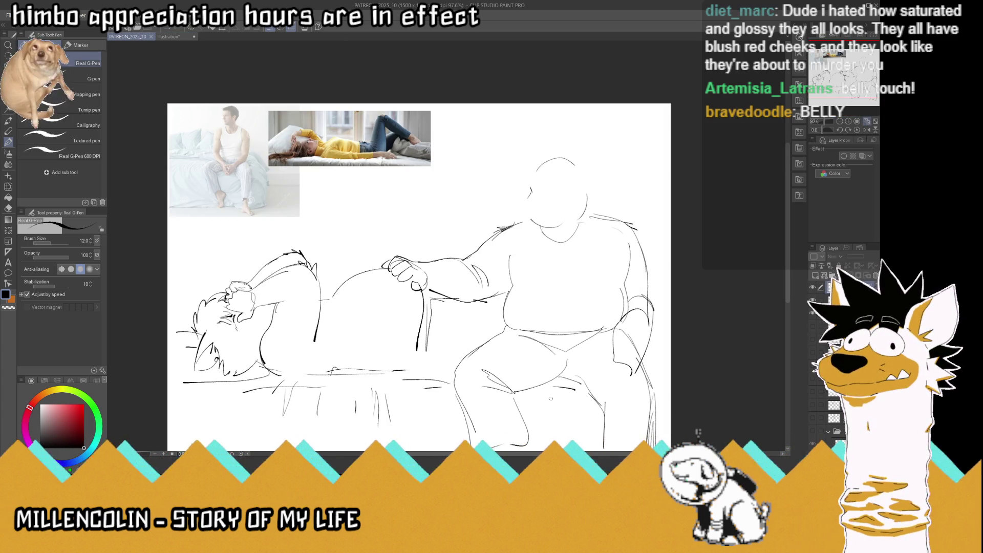
key(ctrl+z)
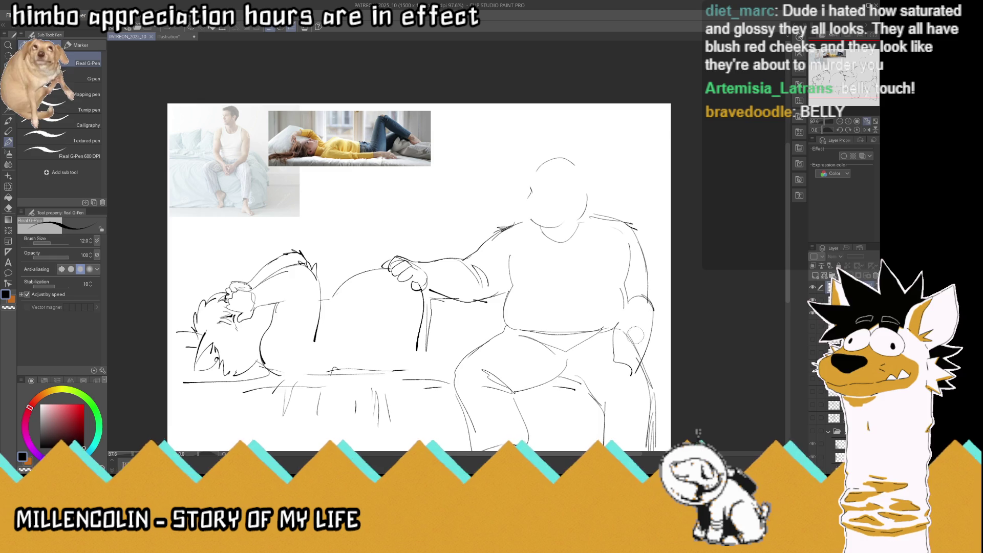
drag(635, 349, 644, 245)
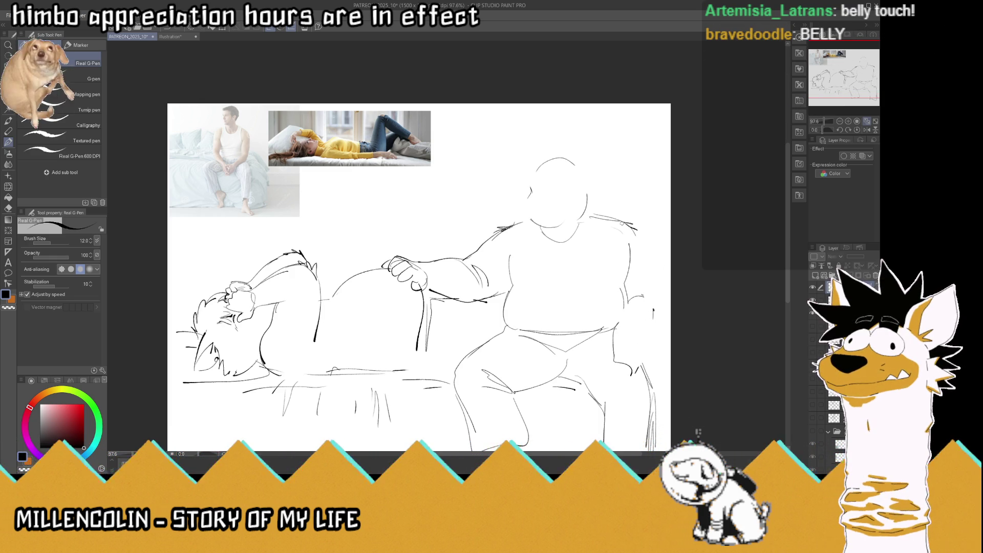
mouse_move(603, 214)
mouse_down()
mouse_move(633, 230)
mouse_move(651, 281)
mouse_move(656, 323)
mouse_move(639, 368)
mouse_up()
drag(654, 310, 657, 317)
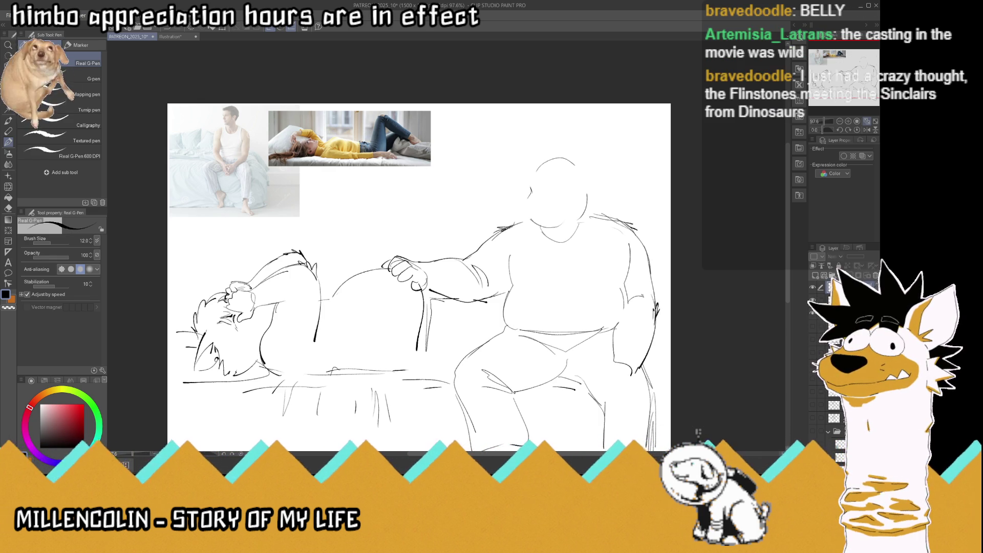
scroll(625, 456, left, 1)
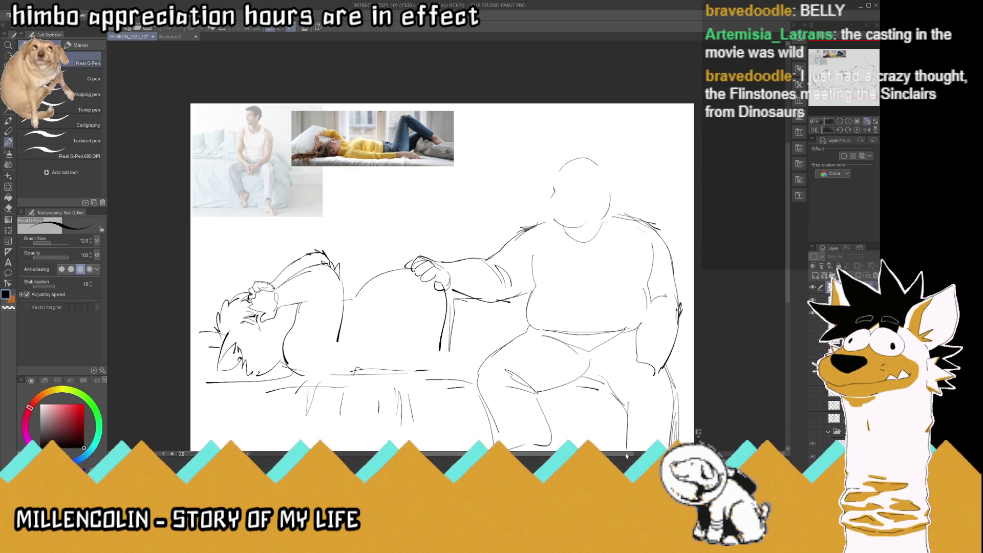
key(ctrl+s)
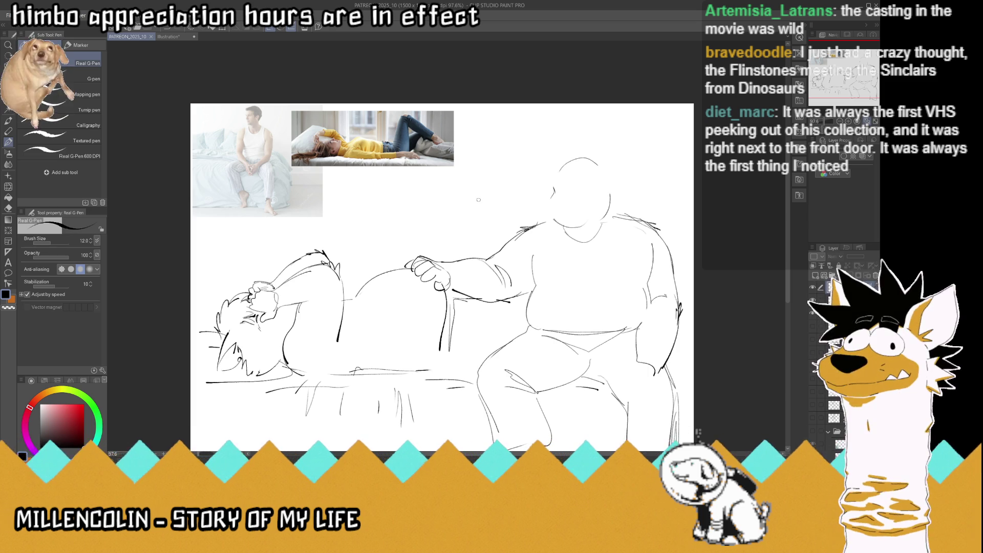
Zoom in on the seated figure's head and draw its snout and eyes
scroll(478, 200, down, 2)
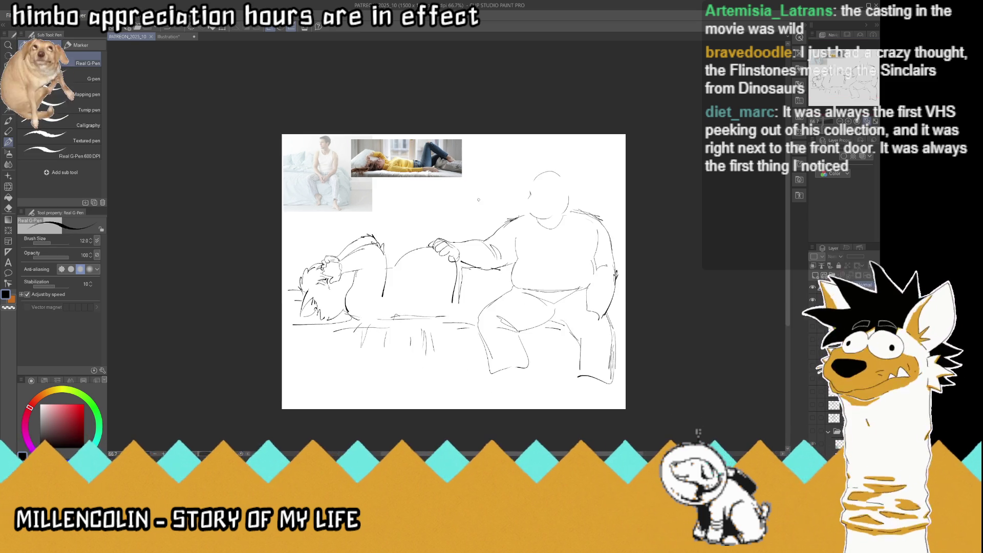
scroll(492, 239, up, 2)
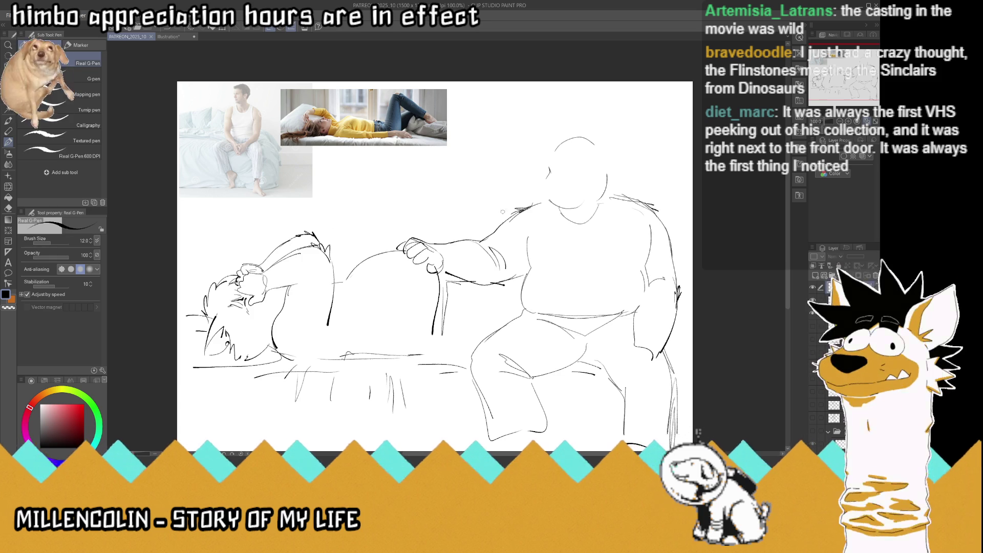
scroll(456, 192, up, 1)
scroll(436, 195, up, 1)
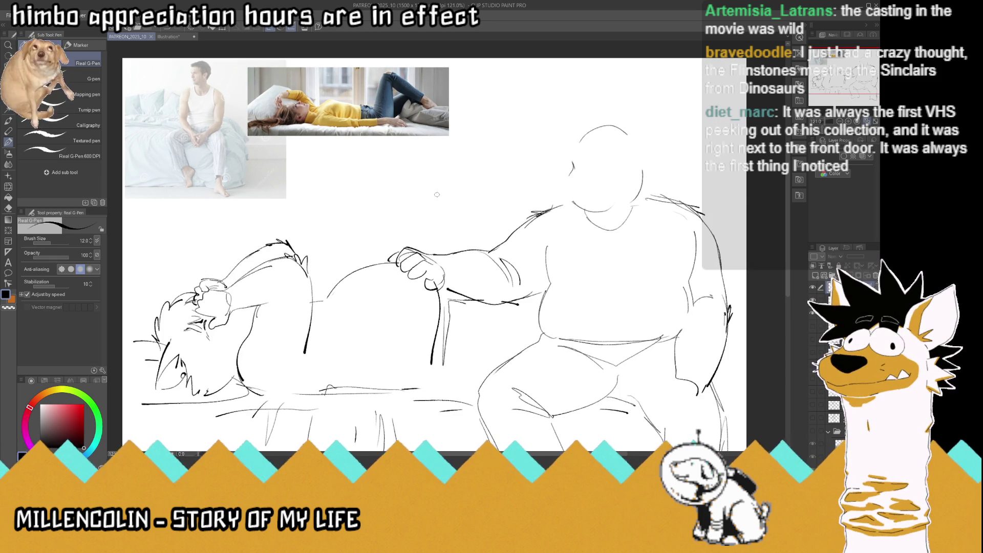
mouse_move(584, 176)
mouse_down()
mouse_move(609, 162)
mouse_move(608, 180)
mouse_move(614, 177)
mouse_move(584, 170)
mouse_up()
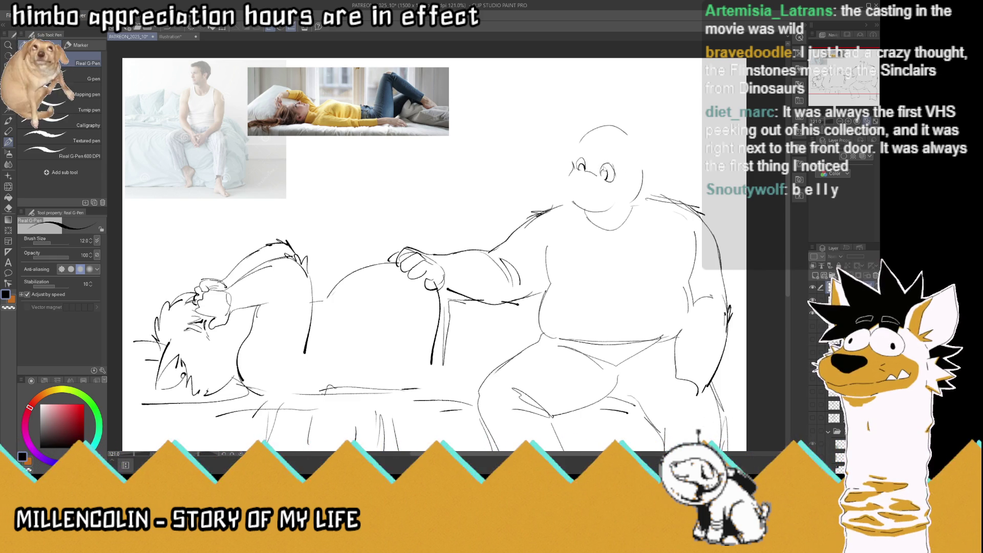
Add eyebrows, a small oval left eye, the snout's underside and the bear's mouth
key(ctrl+s)
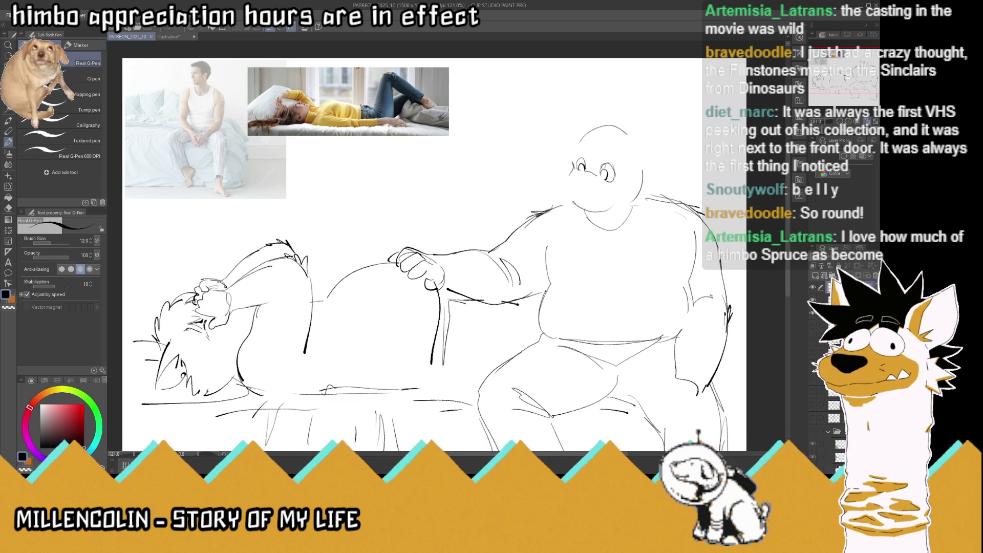
mouse_move(603, 162)
mouse_down()
mouse_move(618, 165)
mouse_move(587, 150)
mouse_move(621, 164)
mouse_move(582, 150)
mouse_up()
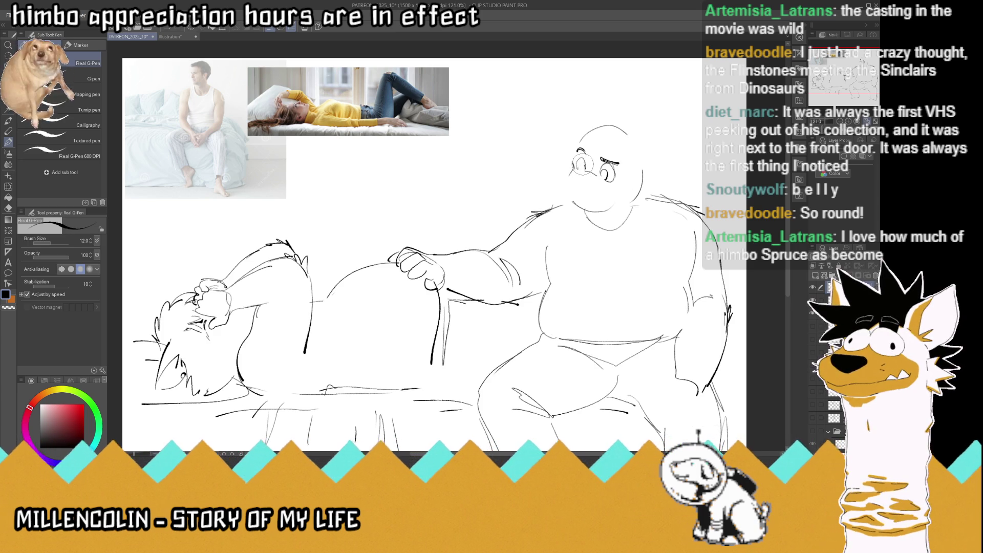
mouse_move(577, 171)
mouse_down()
mouse_move(583, 164)
mouse_move(563, 183)
mouse_move(579, 202)
mouse_move(612, 193)
mouse_move(606, 207)
mouse_move(622, 195)
mouse_up()
key(ctrl+z)
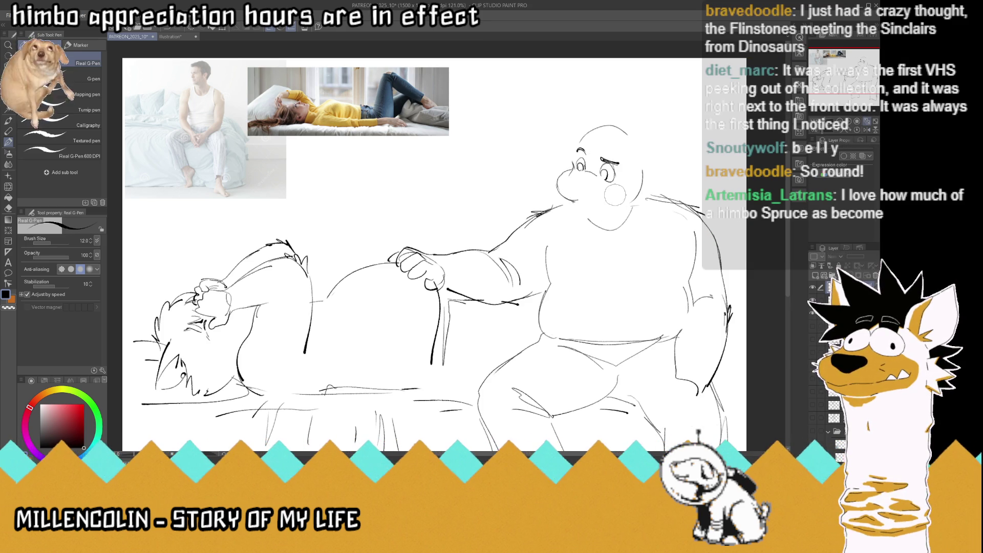
key(ctrl+z)
drag(564, 200, 607, 197)
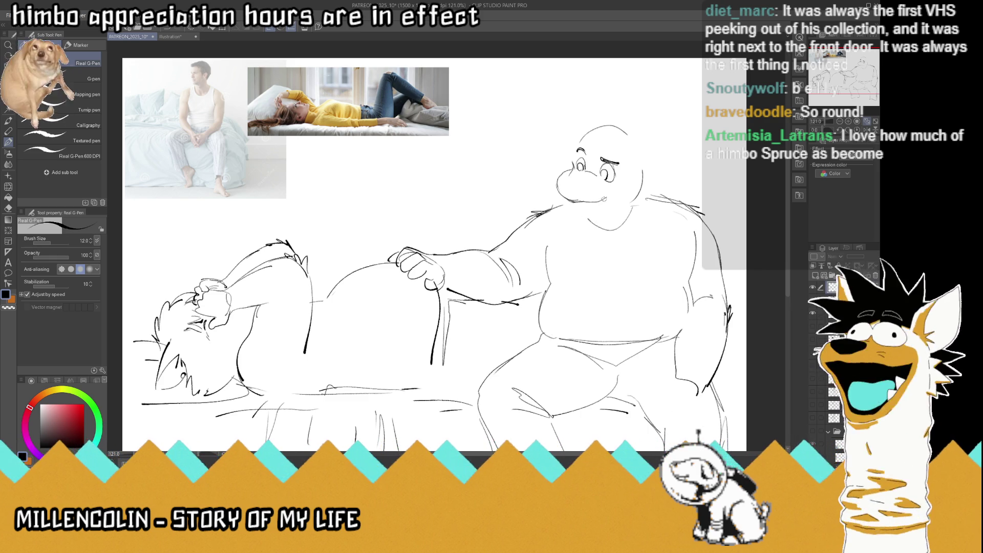
mouse_move(575, 209)
mouse_down()
mouse_move(603, 206)
mouse_move(560, 179)
mouse_move(589, 188)
mouse_move(560, 194)
mouse_move(562, 182)
mouse_up()
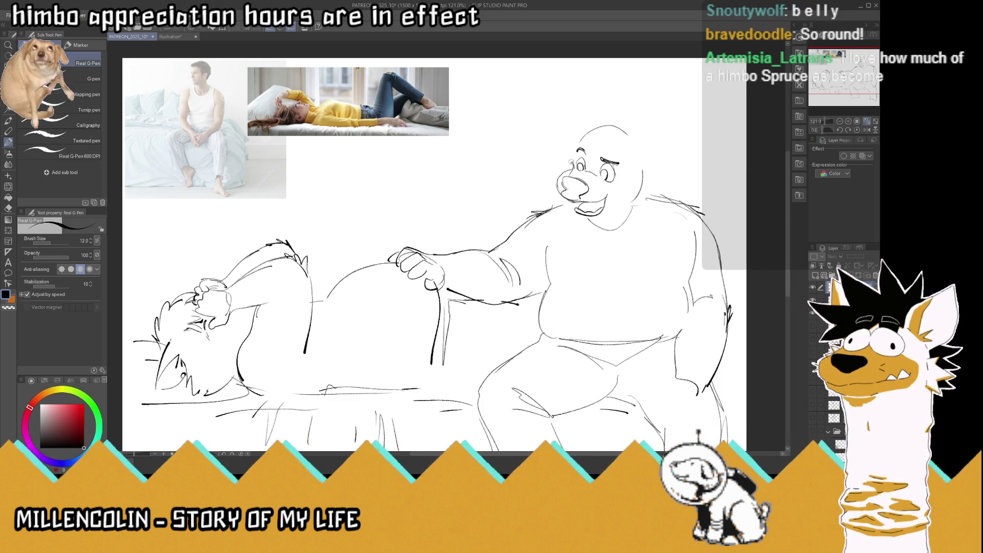
Outline the right cheek and draw two rounded ears with inner lines, then save
drag(644, 170, 649, 204)
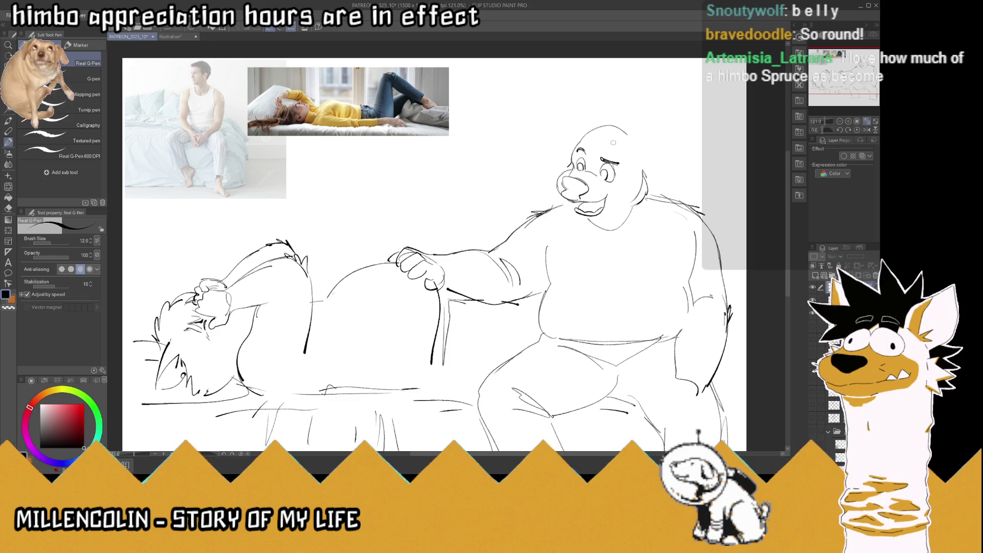
drag(578, 136, 541, 122)
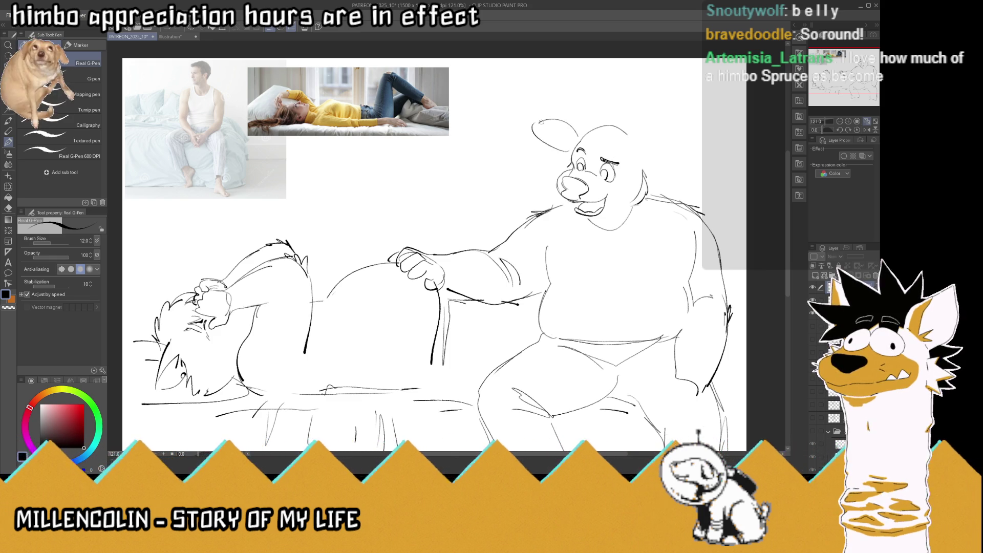
mouse_move(640, 155)
mouse_down()
mouse_move(638, 169)
mouse_move(655, 174)
mouse_up()
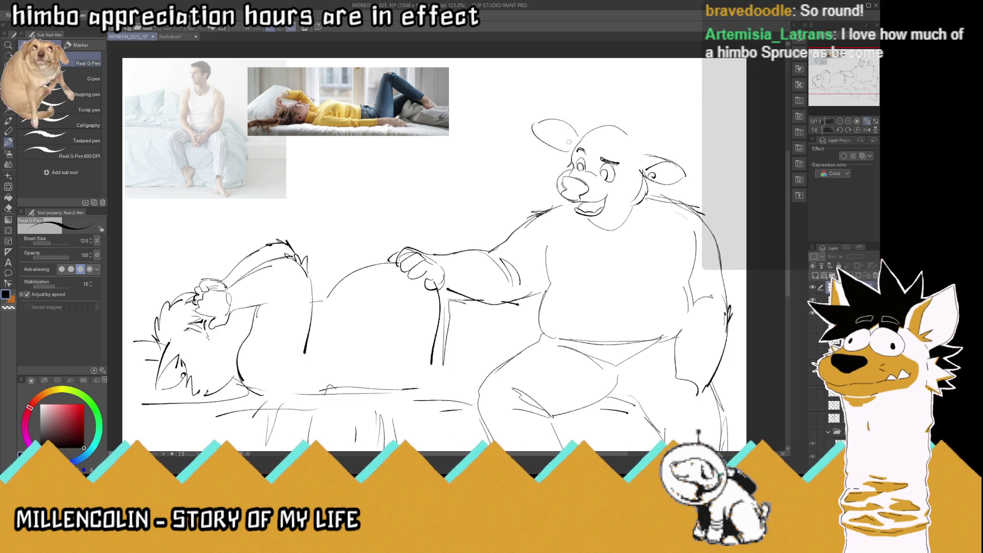
drag(569, 143, 554, 124)
drag(663, 164, 650, 176)
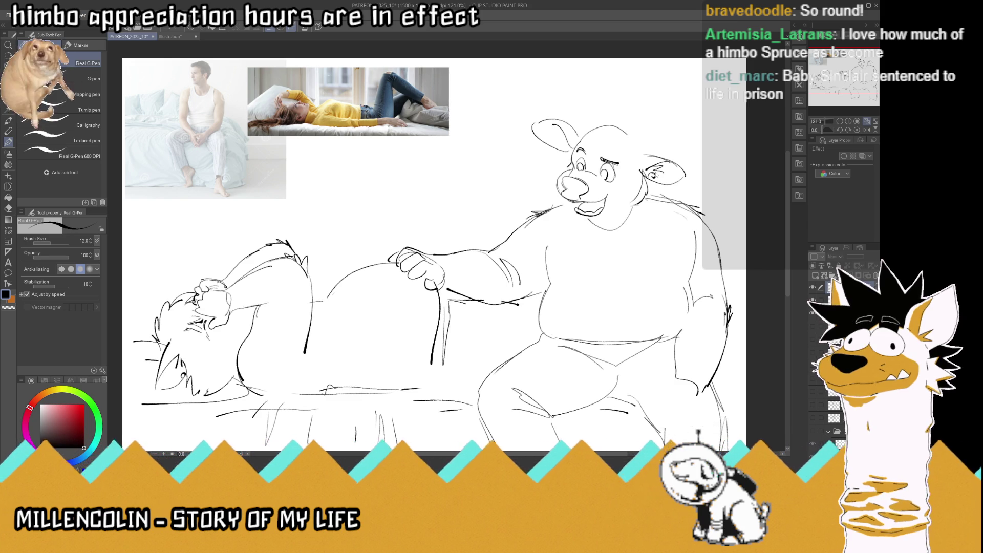
key(ctrl+s)
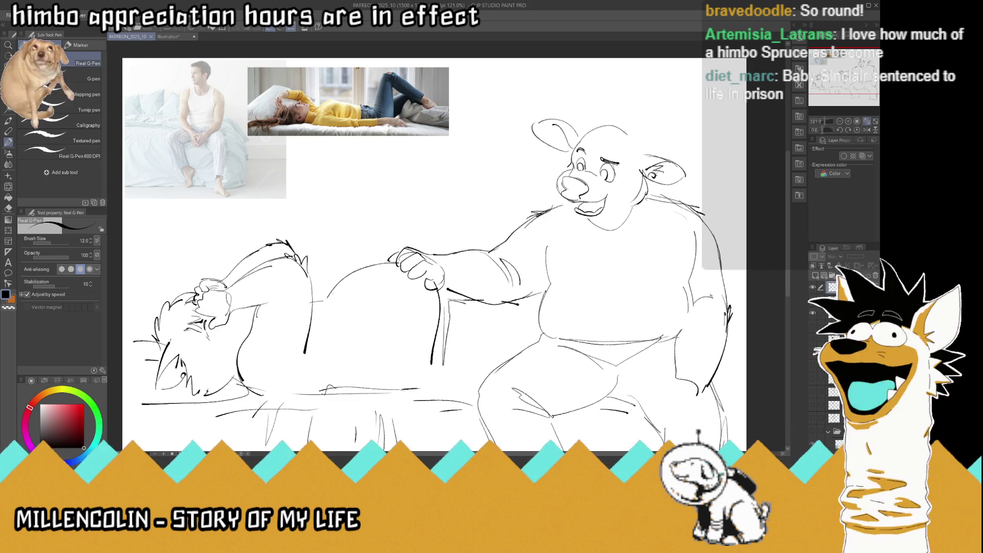
Redraw the left ear, trace the jaw under the mouth, and add hair along the head top
key(ctrl+z)
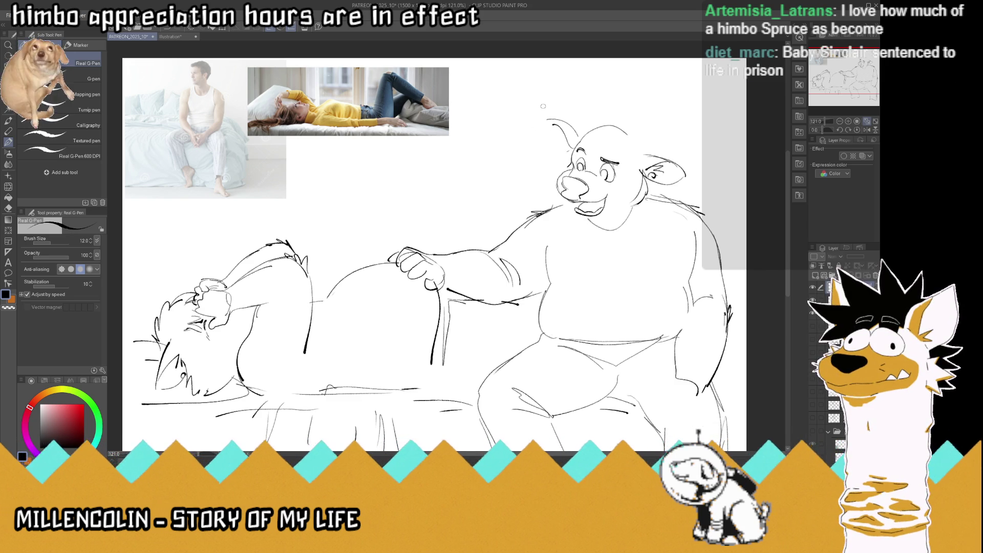
drag(574, 151, 549, 118)
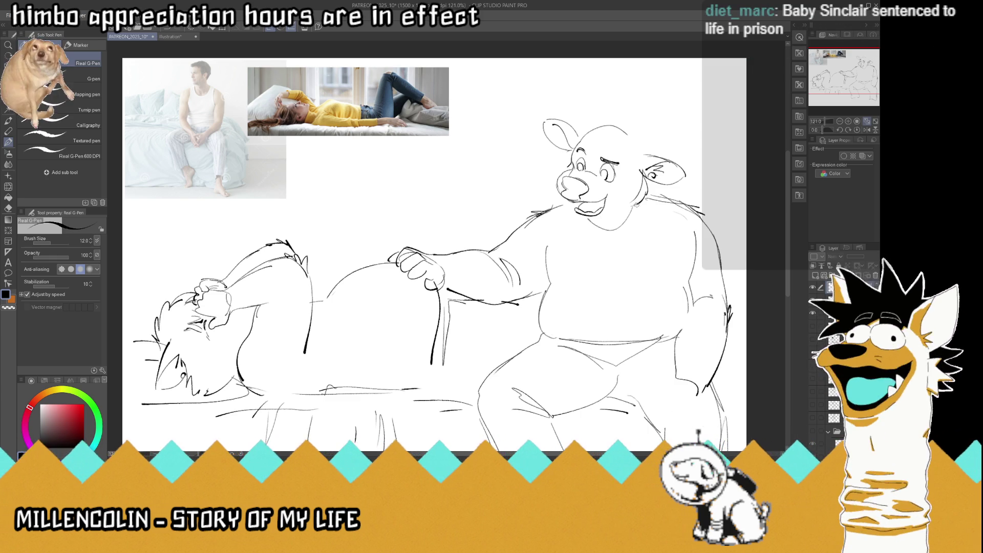
drag(617, 210, 567, 205)
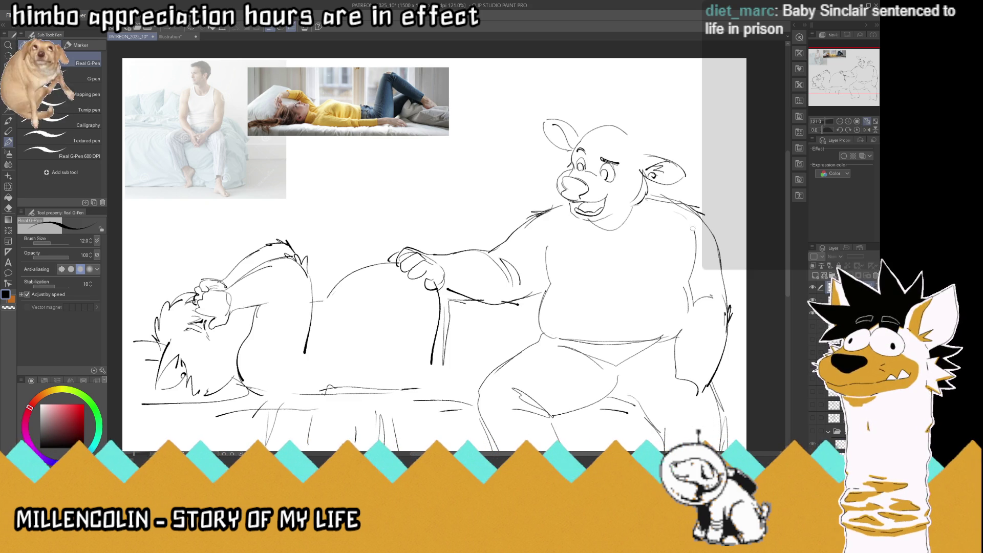
key(ctrl+s)
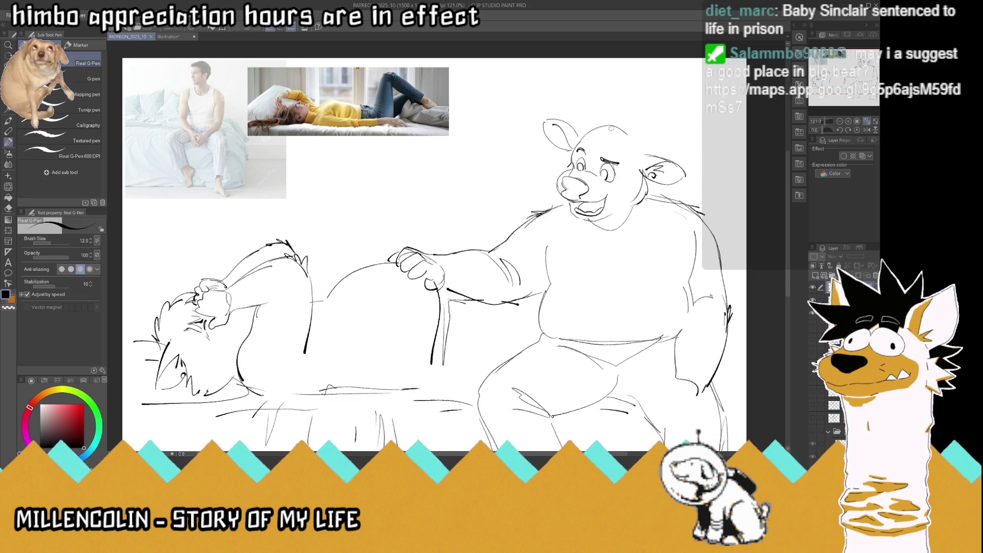
mouse_move(606, 123)
mouse_down()
mouse_move(584, 154)
mouse_move(592, 165)
mouse_move(612, 122)
mouse_move(582, 114)
mouse_move(562, 149)
mouse_move(574, 159)
mouse_move(621, 159)
mouse_move(635, 172)
mouse_move(633, 123)
mouse_move(617, 117)
mouse_move(664, 157)
mouse_up()
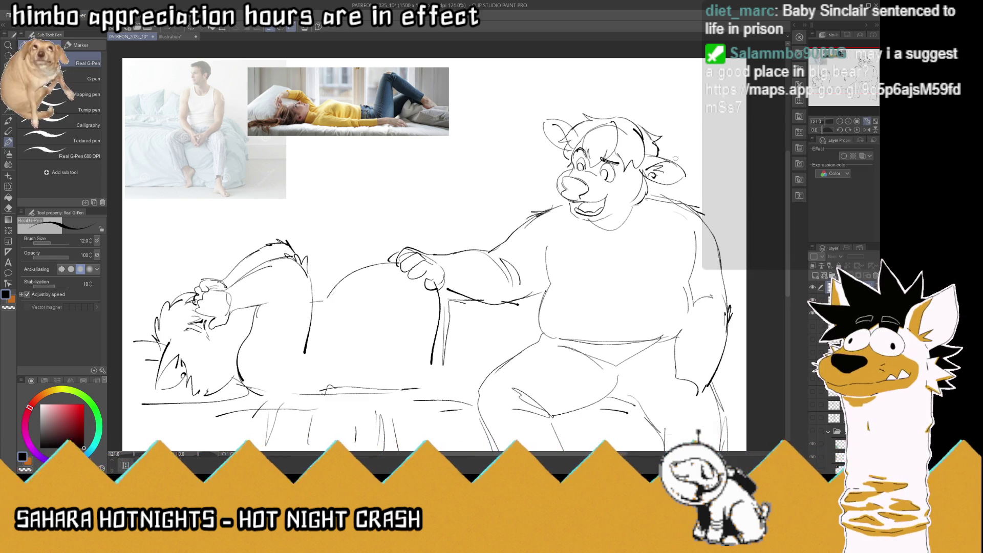
scroll(620, 178, down, 4)
Redraw the hair strokes on the bear's head, dropping the small curl, and save
scroll(615, 185, up, 3)
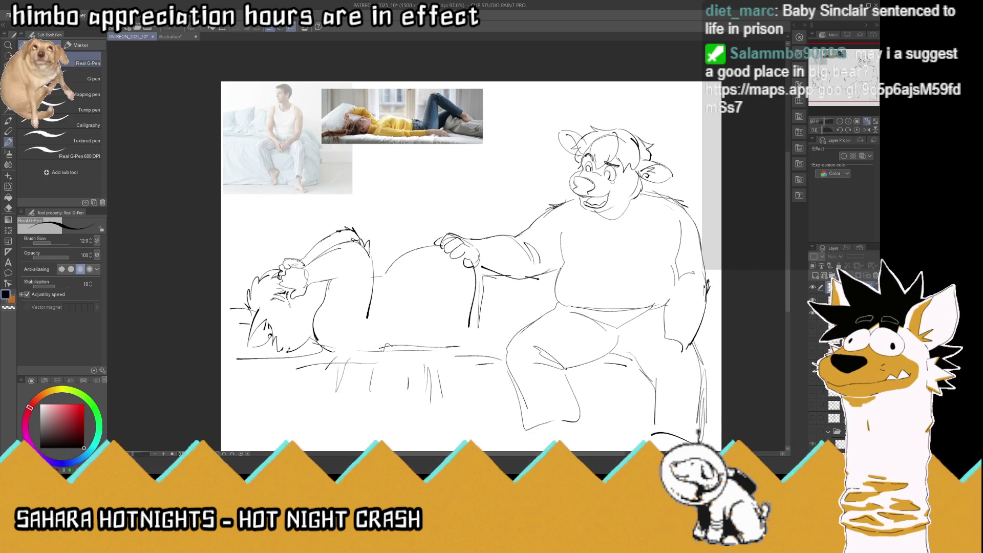
key(ctrl+s)
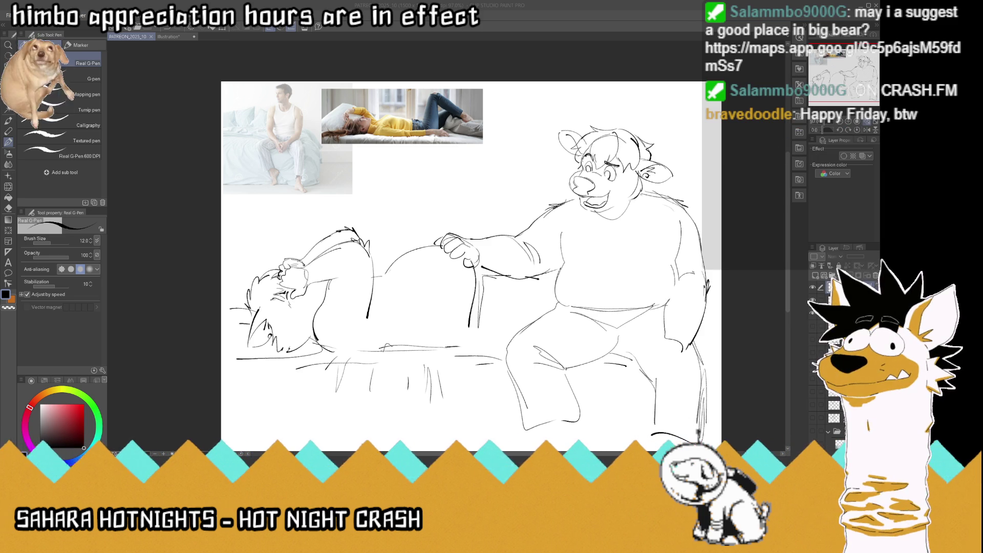
mouse_move(591, 134)
mouse_down()
mouse_move(607, 151)
mouse_move(639, 139)
mouse_up()
key(ctrl+z)
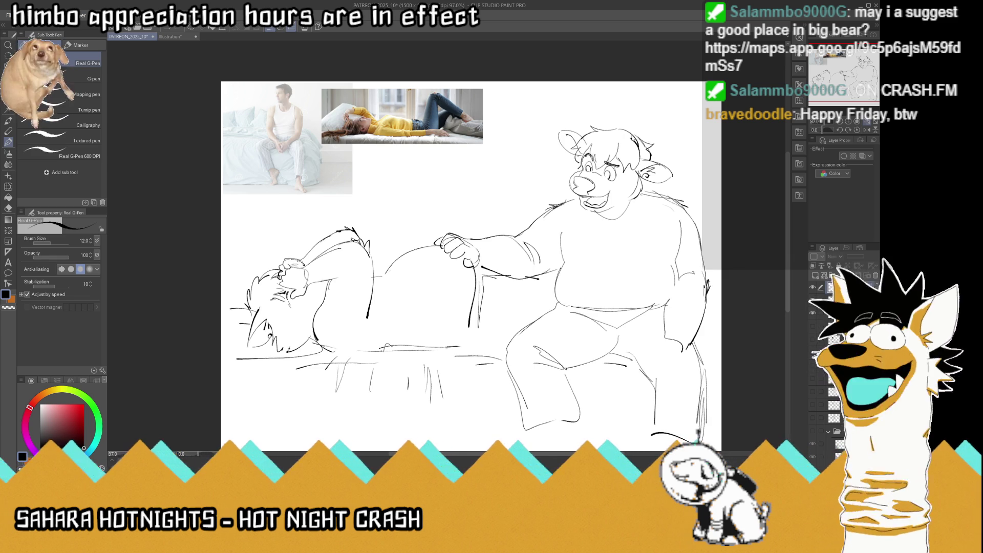
key(ctrl+s)
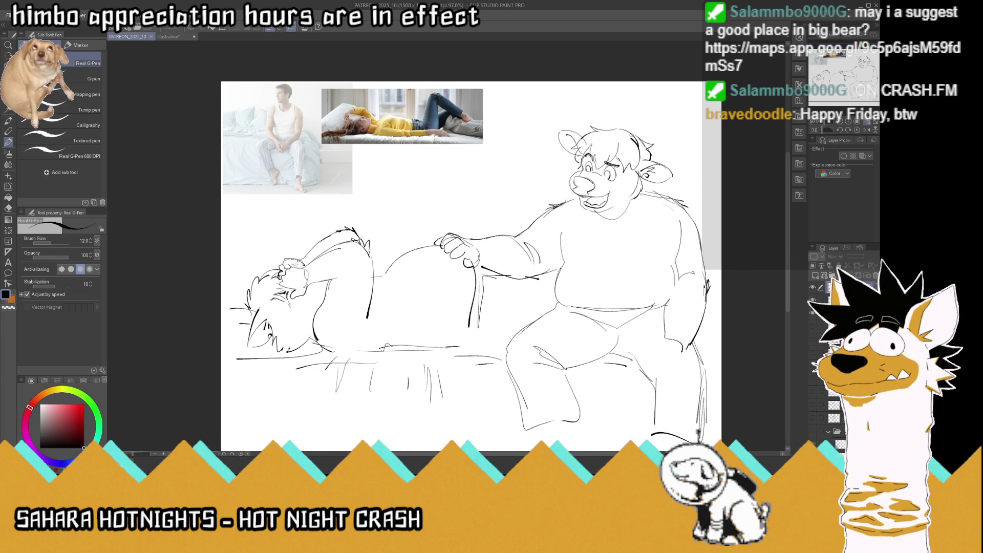
Erase the bear's old fingers over the hip and stray strokes near the elbow
mouse_move(468, 253)
mouse_down()
mouse_move(444, 241)
mouse_move(466, 248)
mouse_move(464, 240)
mouse_move(480, 266)
mouse_move(446, 240)
mouse_up()
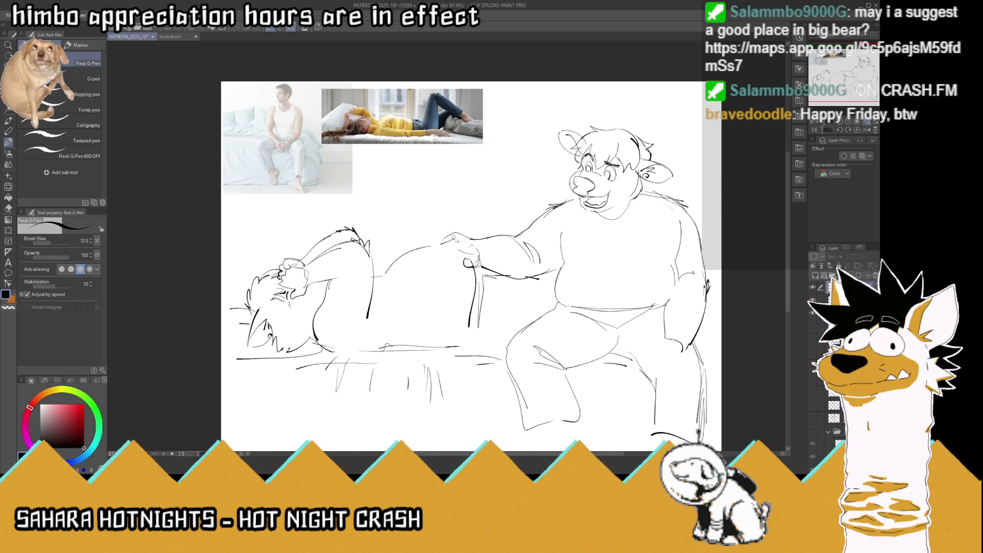
mouse_move(454, 237)
mouse_down()
mouse_move(435, 250)
mouse_move(447, 251)
mouse_move(436, 241)
mouse_move(492, 250)
mouse_up()
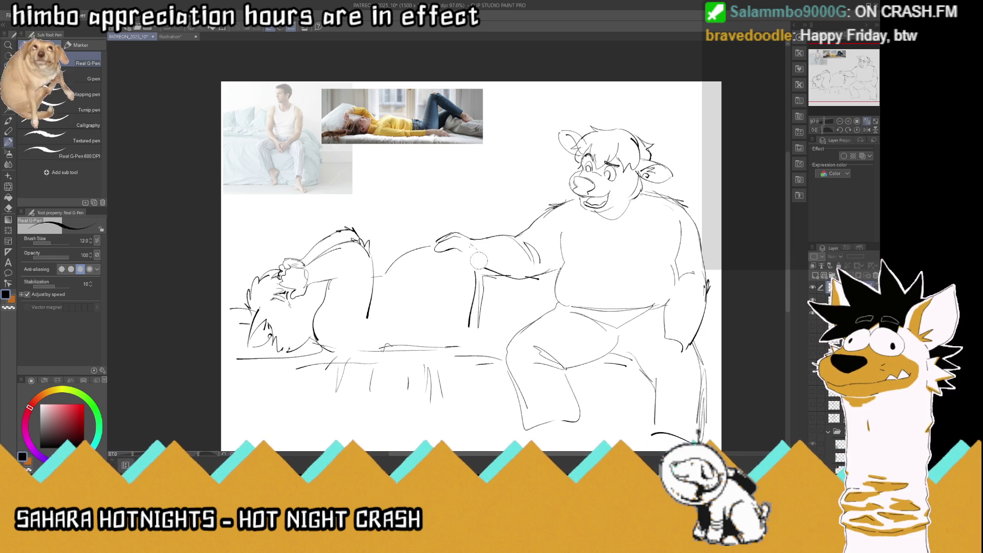
mouse_move(432, 246)
mouse_down()
mouse_move(451, 233)
mouse_move(471, 236)
mouse_move(473, 249)
mouse_up()
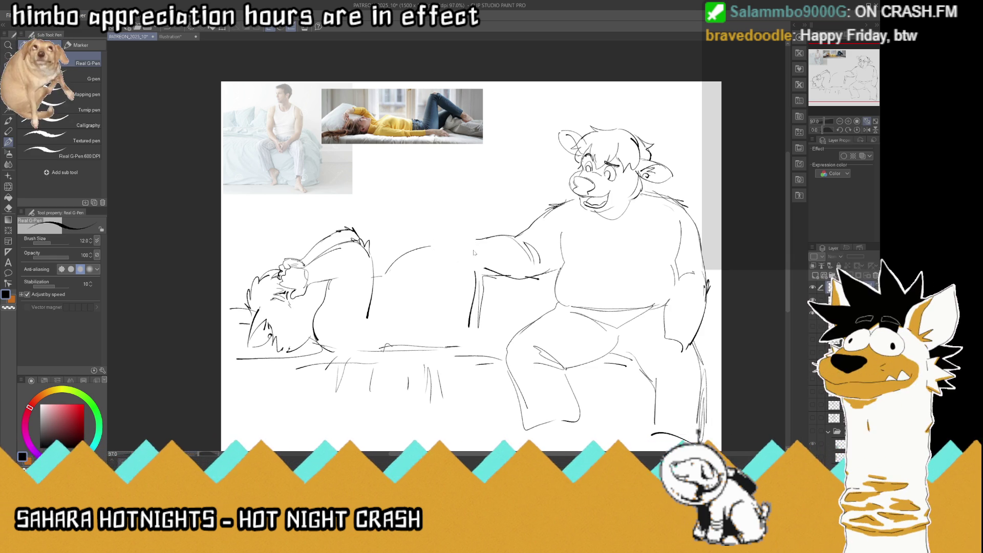
key(ctrl+s)
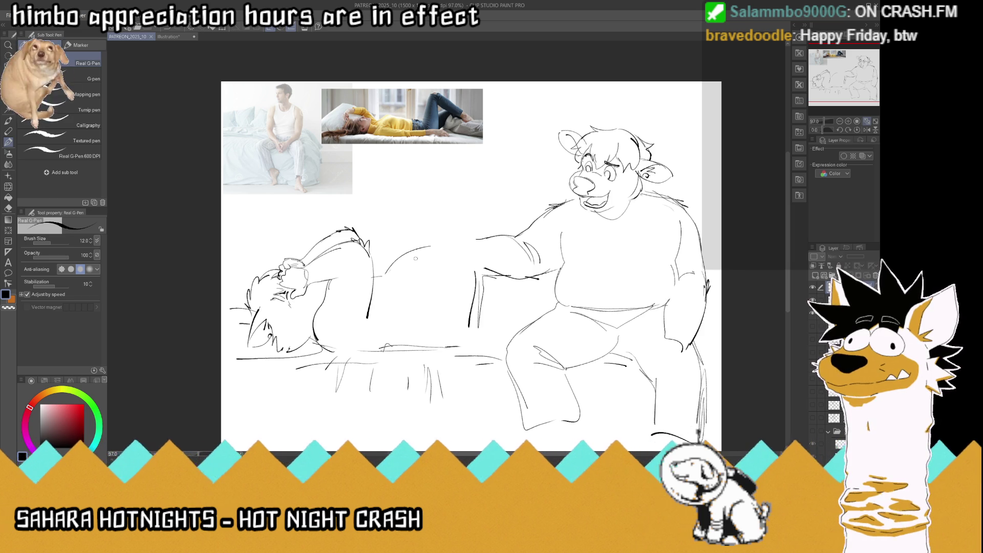
mouse_move(523, 242)
mouse_down()
mouse_move(533, 246)
mouse_move(527, 283)
mouse_move(477, 267)
mouse_up()
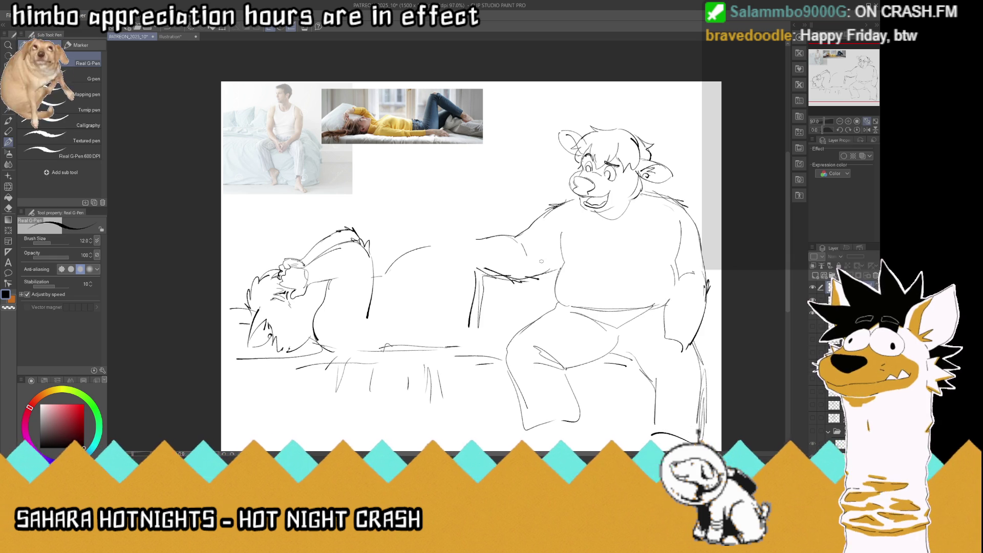
key(ctrl+z)
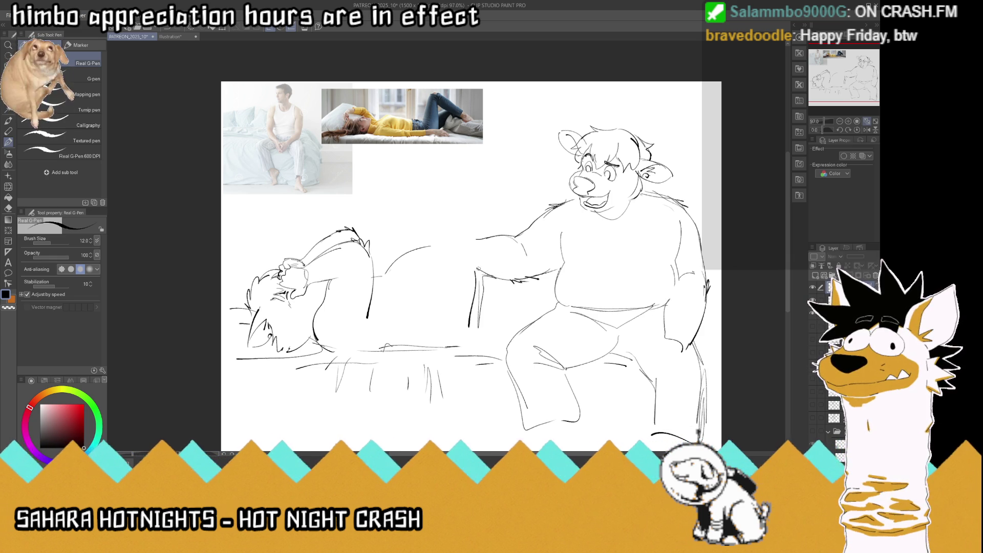
Redraw the bear's fingers reaching leftward to rest on the belly, then save
mouse_move(468, 263)
mouse_down()
mouse_move(477, 261)
mouse_move(452, 266)
mouse_move(443, 249)
mouse_up()
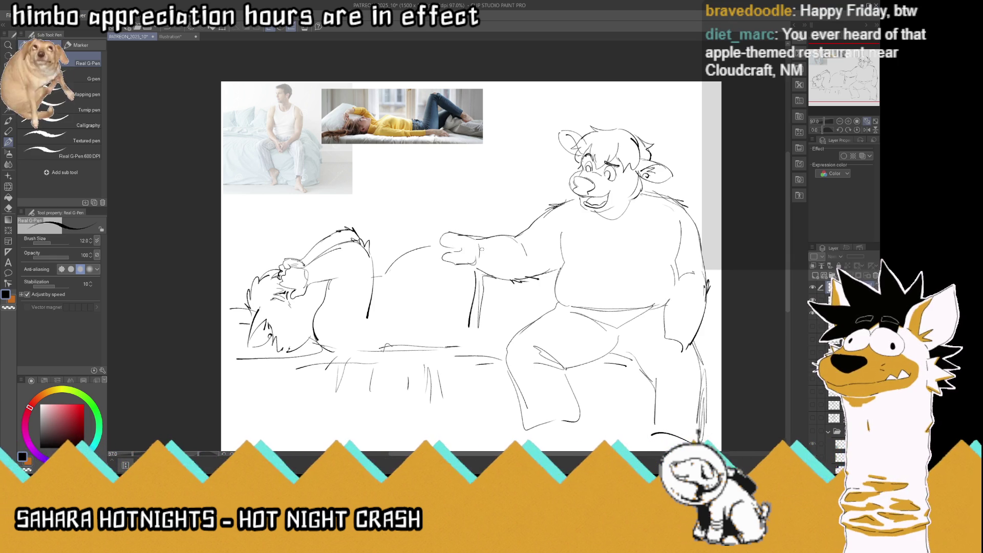
drag(448, 233, 420, 251)
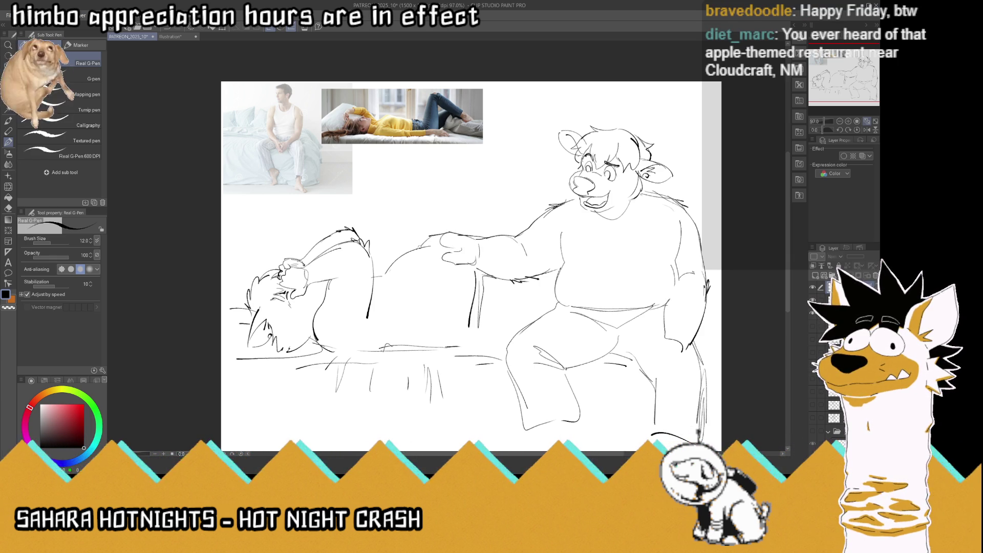
key(ctrl+z)
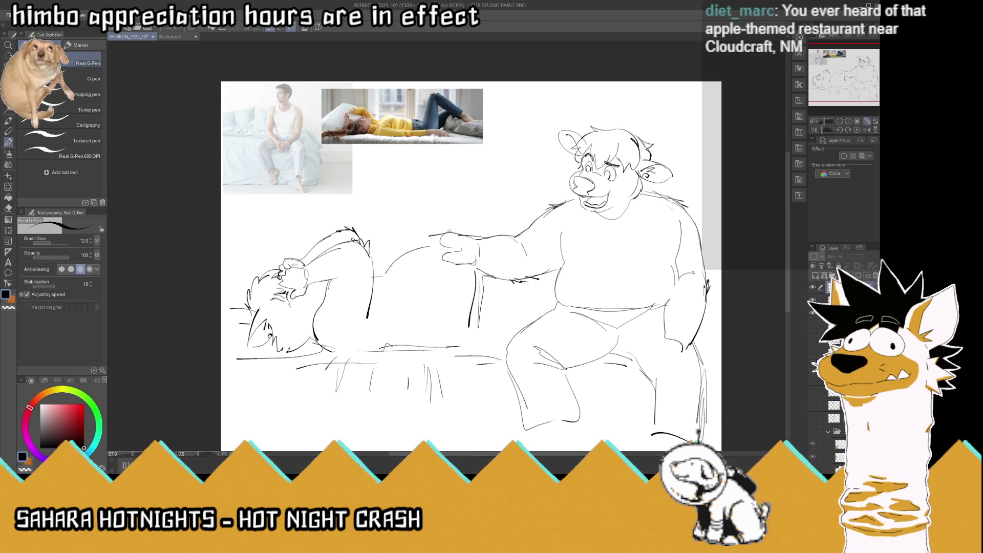
mouse_move(445, 243)
mouse_down()
mouse_move(420, 247)
mouse_move(428, 234)
mouse_move(419, 242)
mouse_up()
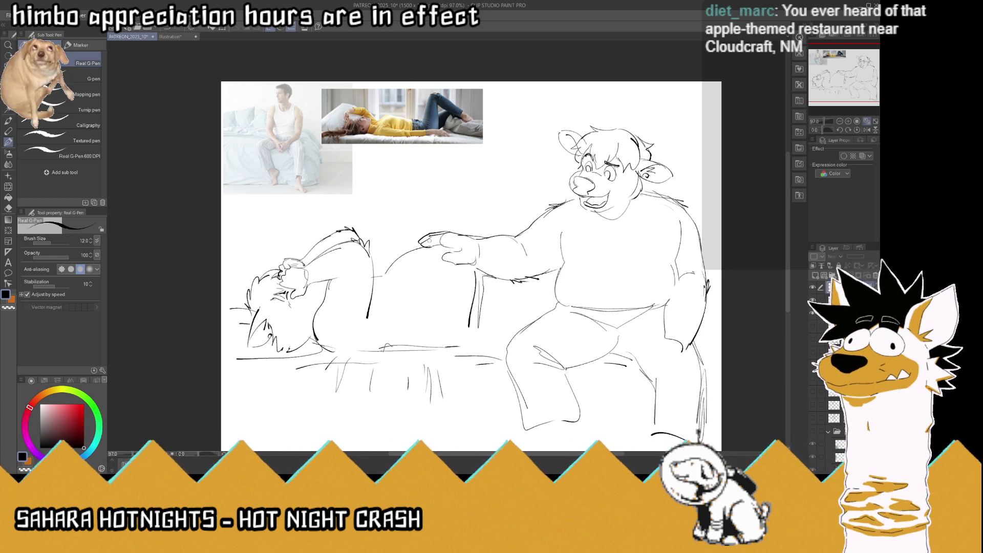
key(ctrl+z)
key(ctrl+z)
key(ctrl+z)
drag(451, 233, 430, 236)
drag(448, 244, 429, 243)
mouse_move(433, 239)
mouse_down()
mouse_move(423, 255)
mouse_move(426, 238)
mouse_move(418, 246)
mouse_up()
key(ctrl+s)
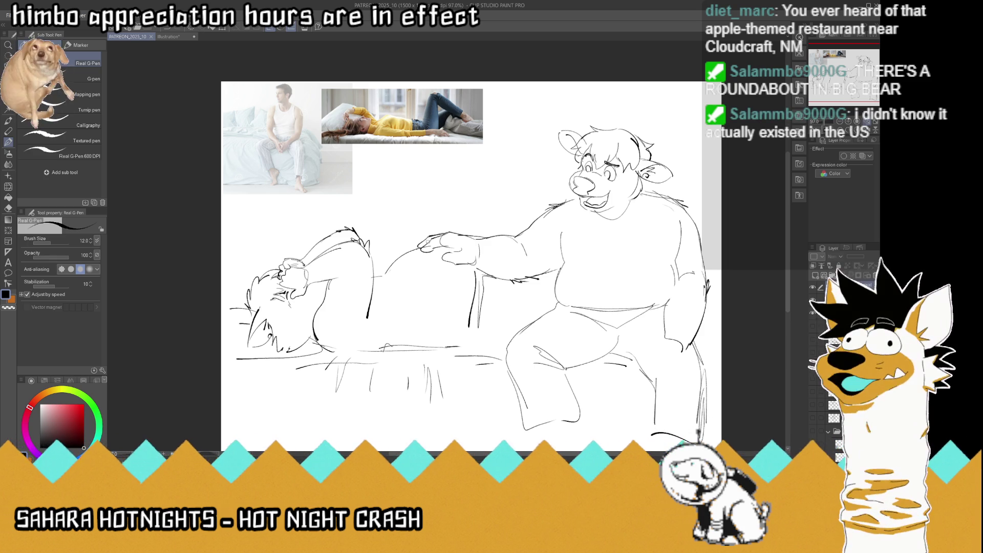
Redraw the reclining figure's side into a rounded belly curve and thicken the bed line below
scroll(427, 242, down, 1)
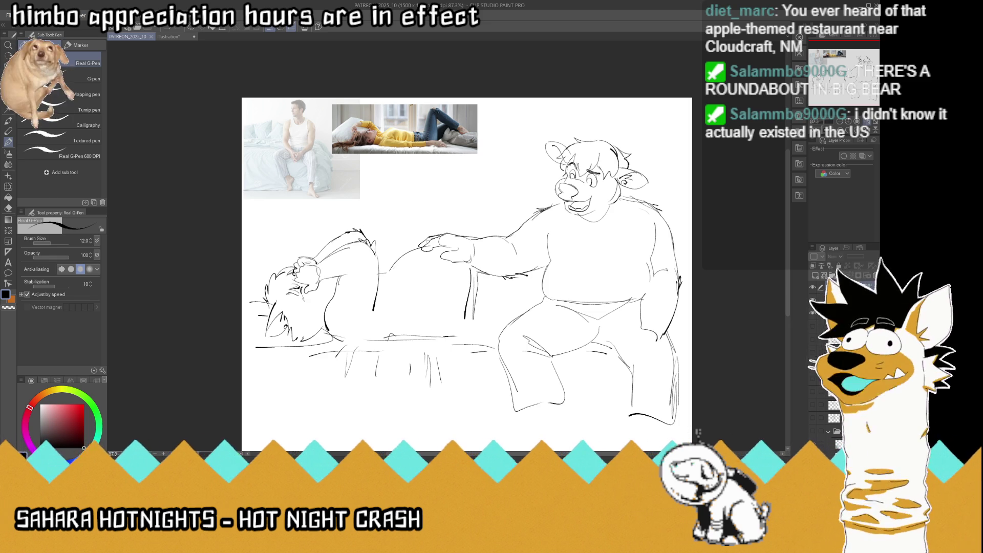
scroll(505, 281, down, 1)
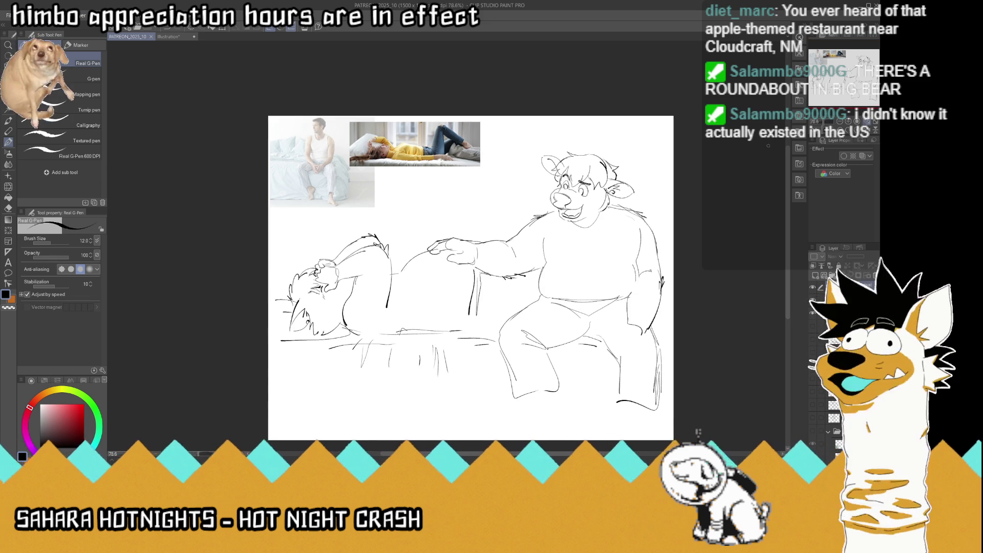
click(866, 123)
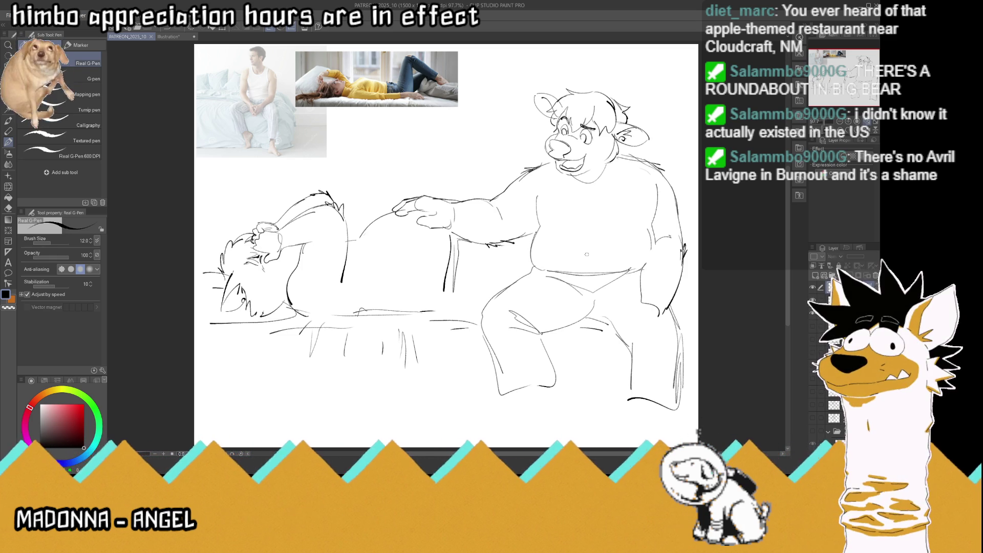
drag(286, 246, 323, 238)
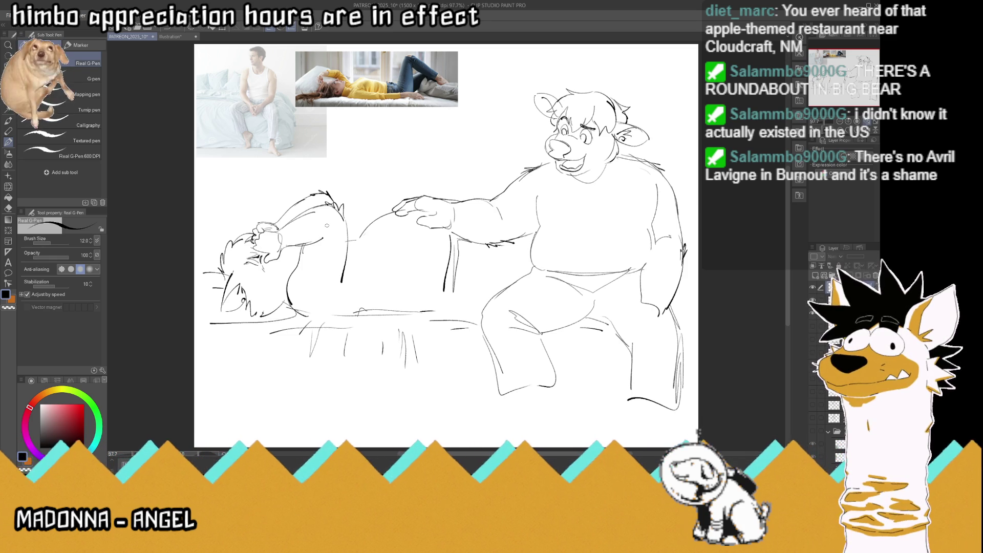
key(ctrl+z)
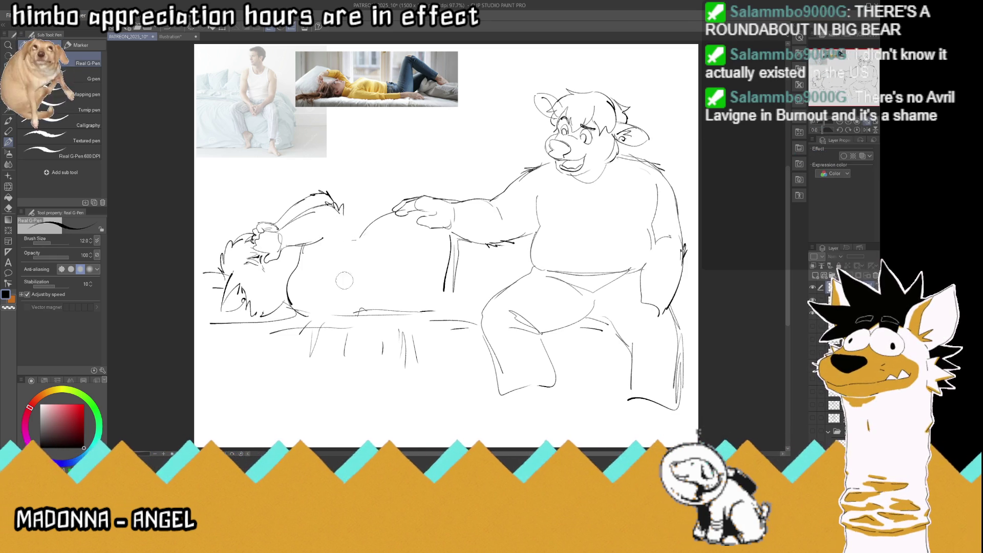
drag(341, 214, 335, 281)
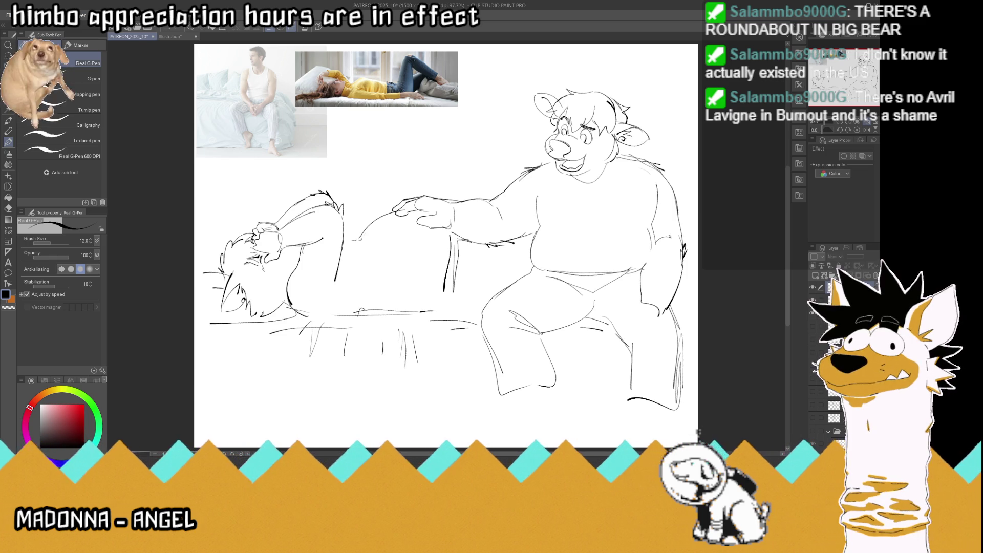
drag(346, 240, 362, 237)
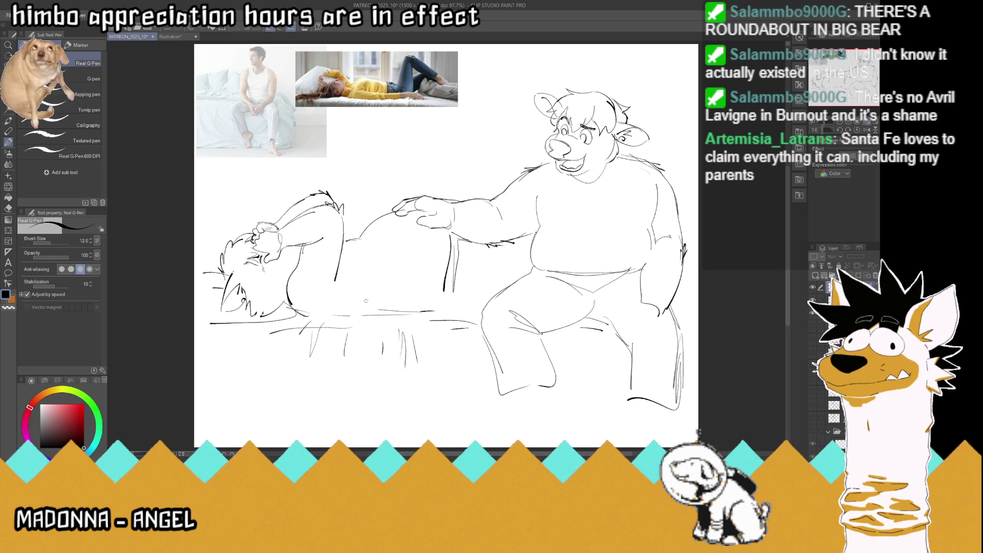
drag(402, 311, 295, 317)
drag(353, 313, 472, 311)
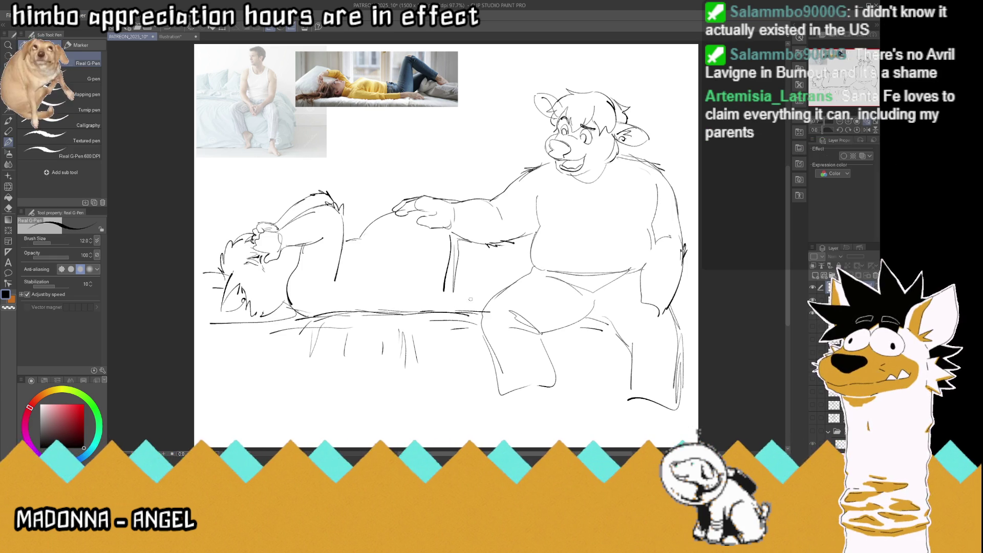
Draw sheet folds under the bear's arm, sketch its other hand resting on the knee, and save
mouse_move(446, 275)
mouse_down()
mouse_move(443, 311)
mouse_move(452, 310)
mouse_up()
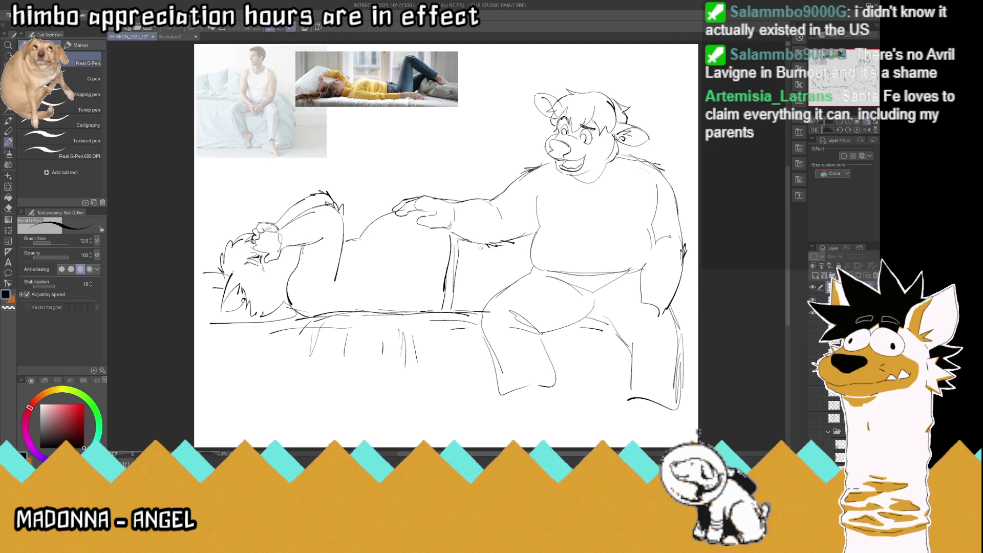
drag(469, 245, 484, 288)
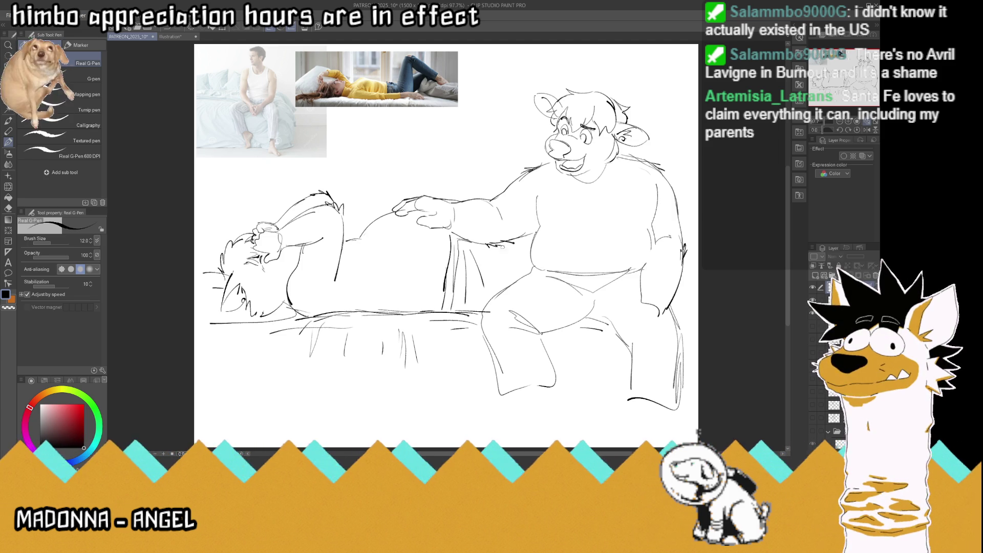
drag(503, 246, 531, 244)
key(ctrl+z)
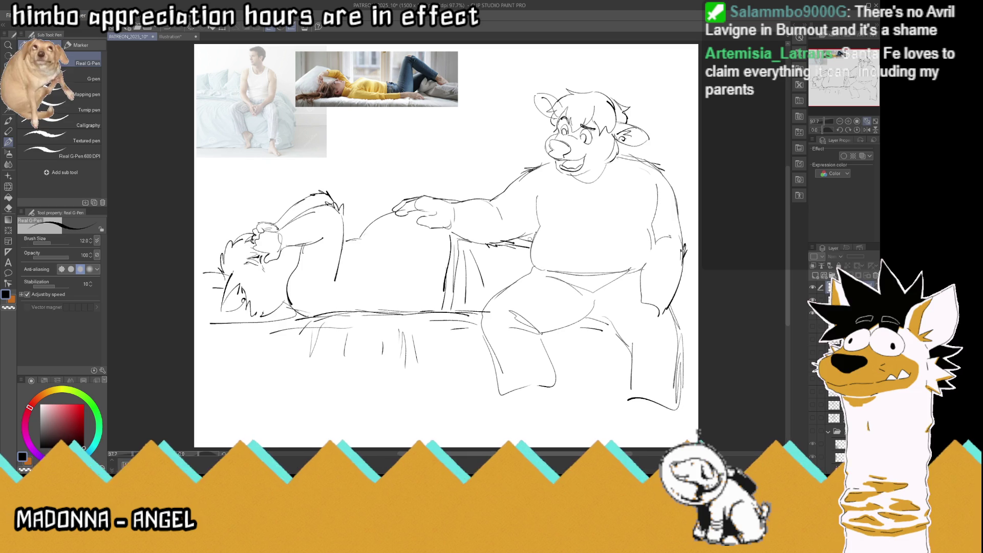
mouse_move(644, 302)
mouse_down()
mouse_move(637, 309)
mouse_move(655, 339)
mouse_move(618, 323)
mouse_move(647, 347)
mouse_move(623, 352)
mouse_up()
drag(624, 350, 644, 349)
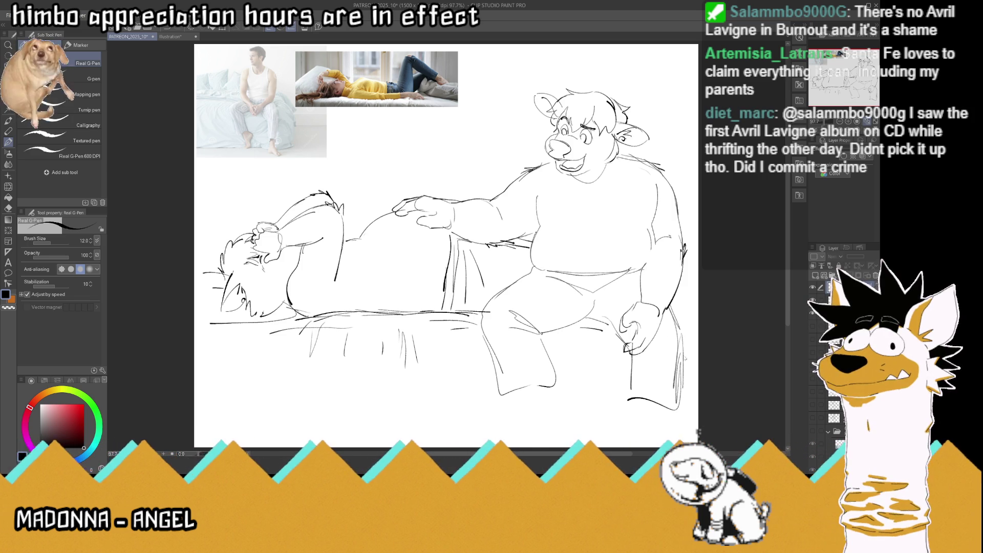
key(ctrl+s)
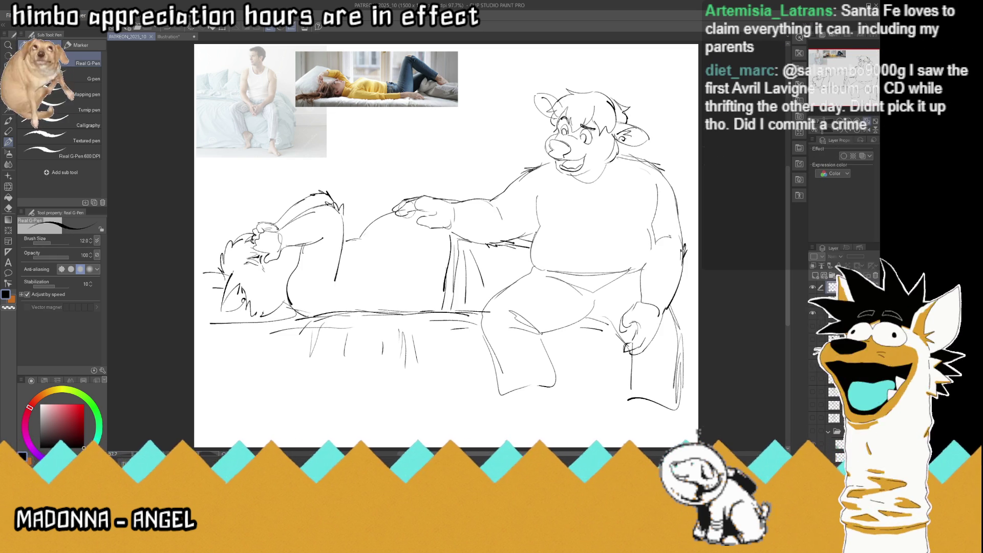
Touch up the small strokes on the bear's hand resting on the belly
drag(405, 210, 426, 201)
key(ctrl+z)
key(ctrl+z)
key(ctrl+s)
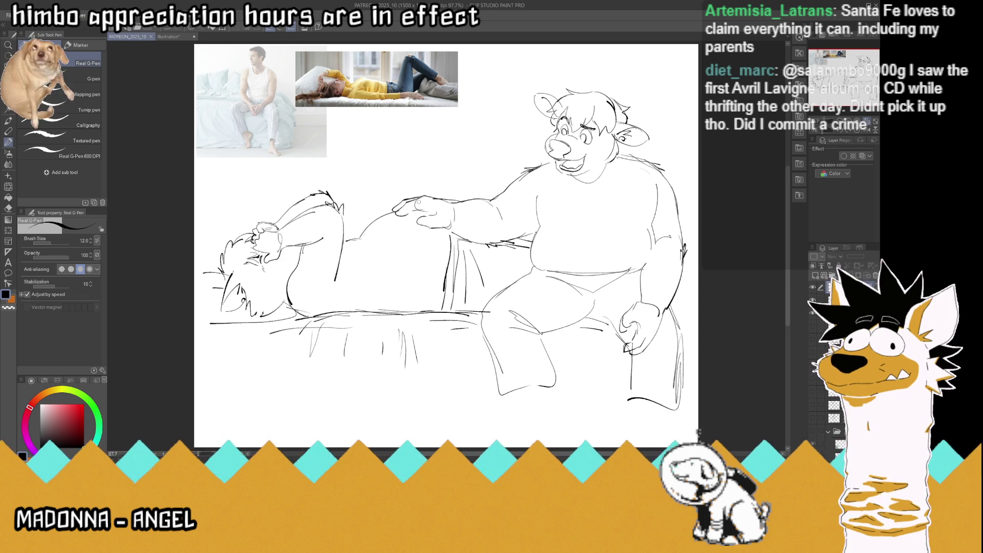
drag(419, 203, 416, 198)
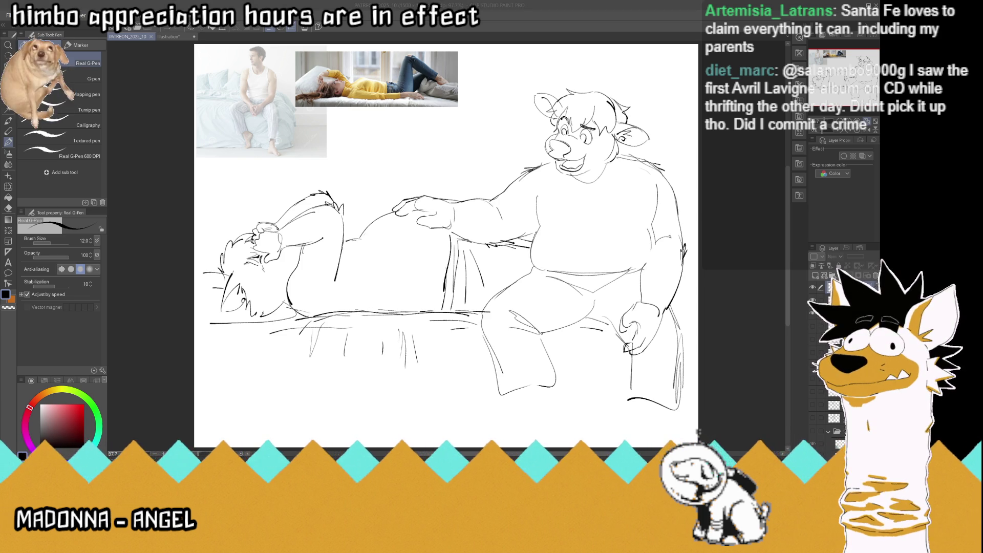
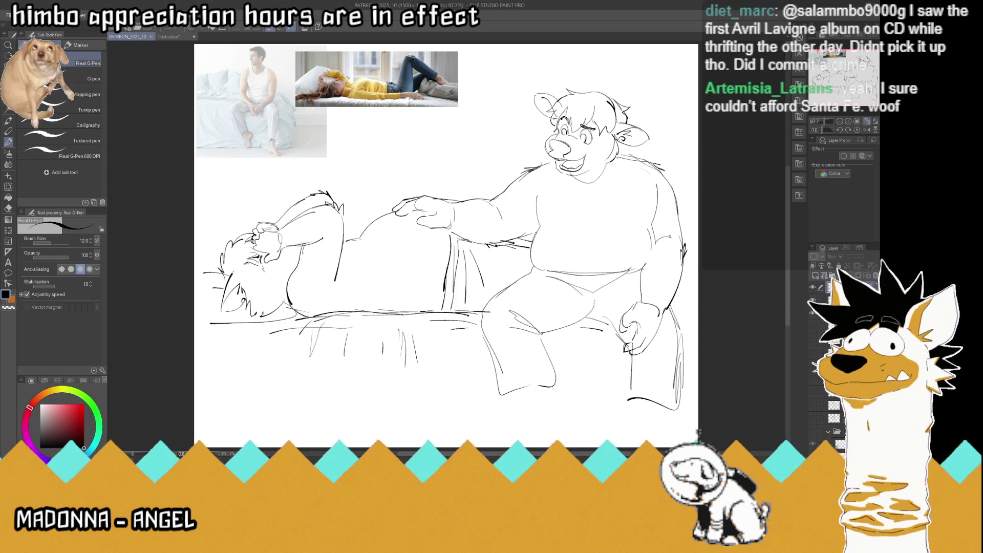
Erase stray bed-sheet fold lines, add contour strokes along both figures' bodies, and save
mouse_move(482, 259)
mouse_down()
mouse_move(466, 294)
mouse_move(453, 302)
mouse_move(438, 287)
mouse_up()
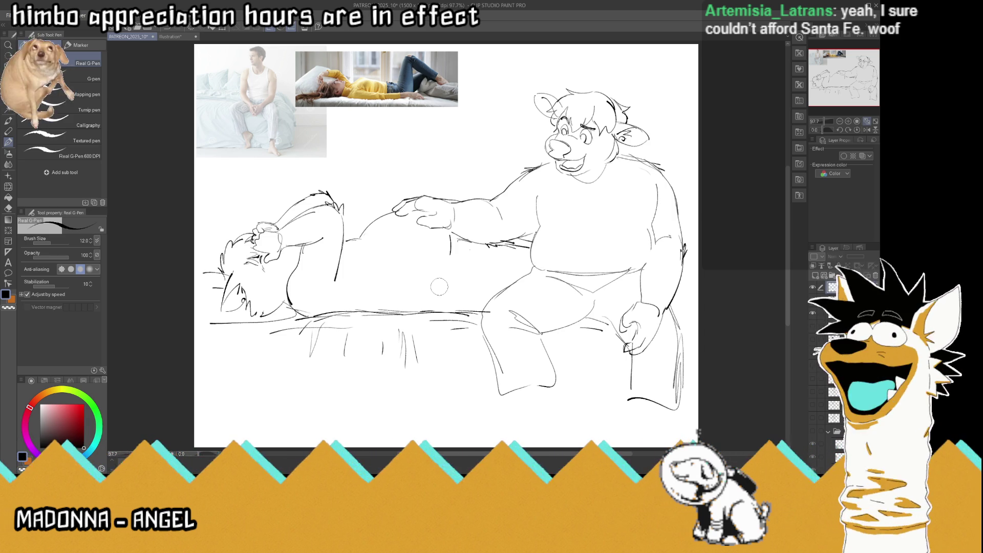
drag(451, 236, 446, 310)
mouse_move(460, 253)
mouse_down()
mouse_move(454, 310)
mouse_move(456, 257)
mouse_move(466, 296)
mouse_up()
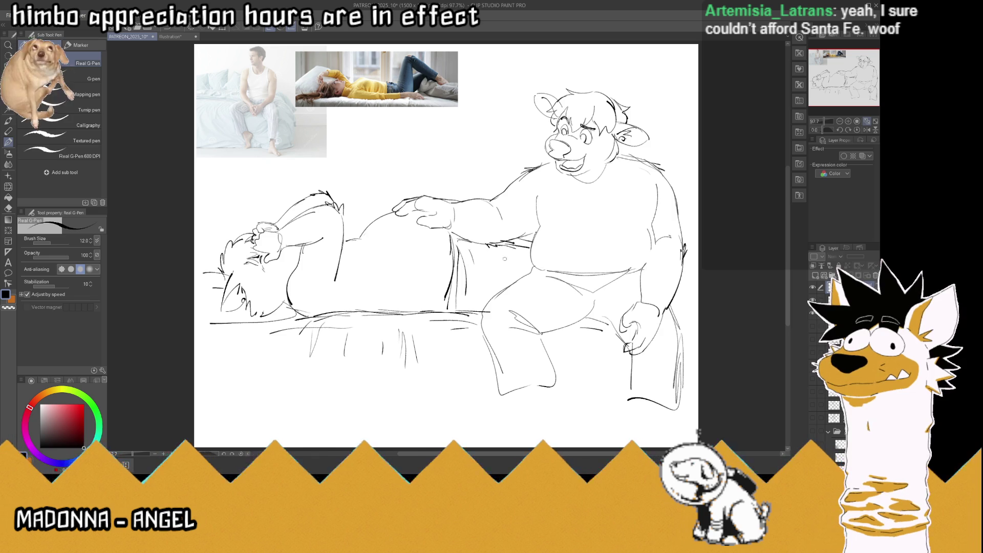
drag(502, 250, 507, 289)
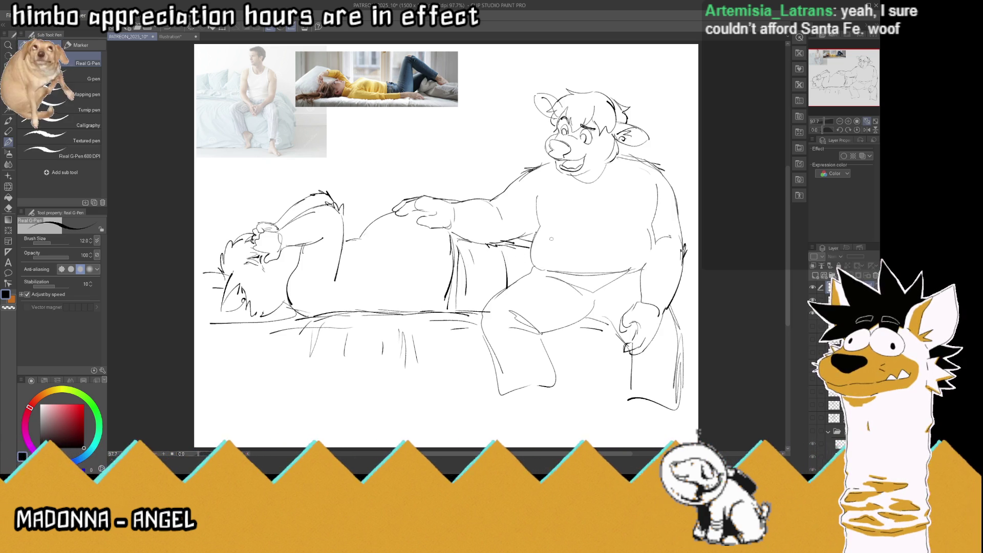
key(ctrl+s)
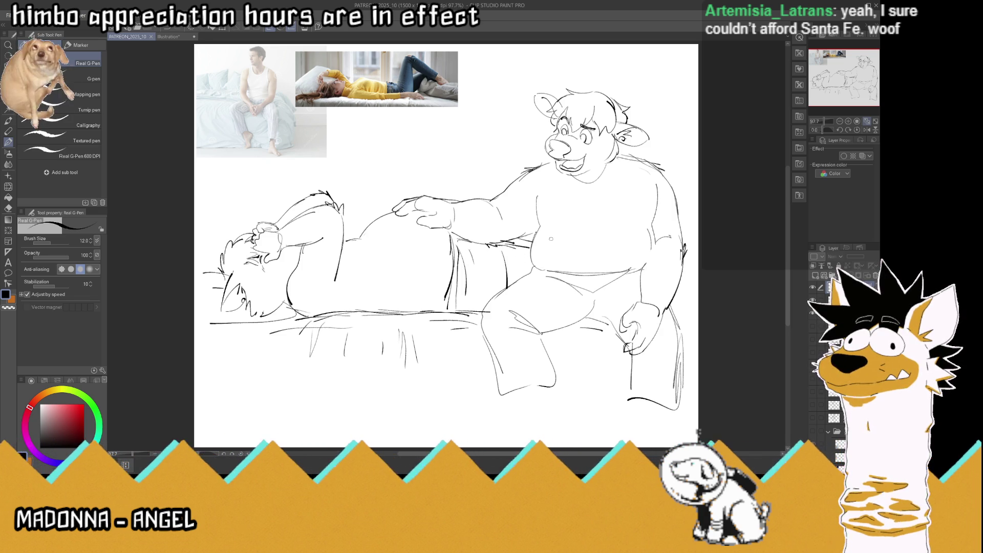
drag(549, 238, 551, 305)
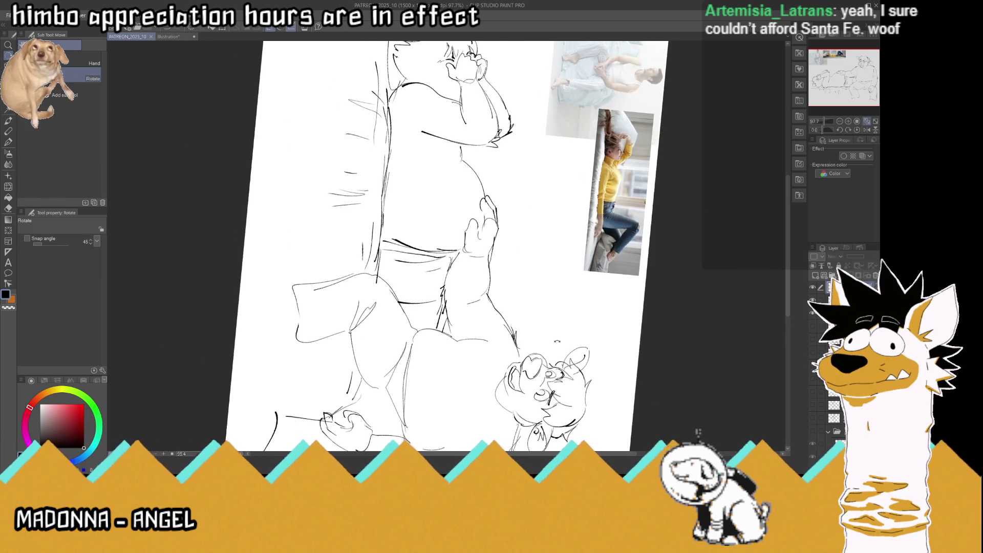
Draw a new line on the lying figure's face, then reset rotation and fit the canvas
scroll(551, 305, up, 5)
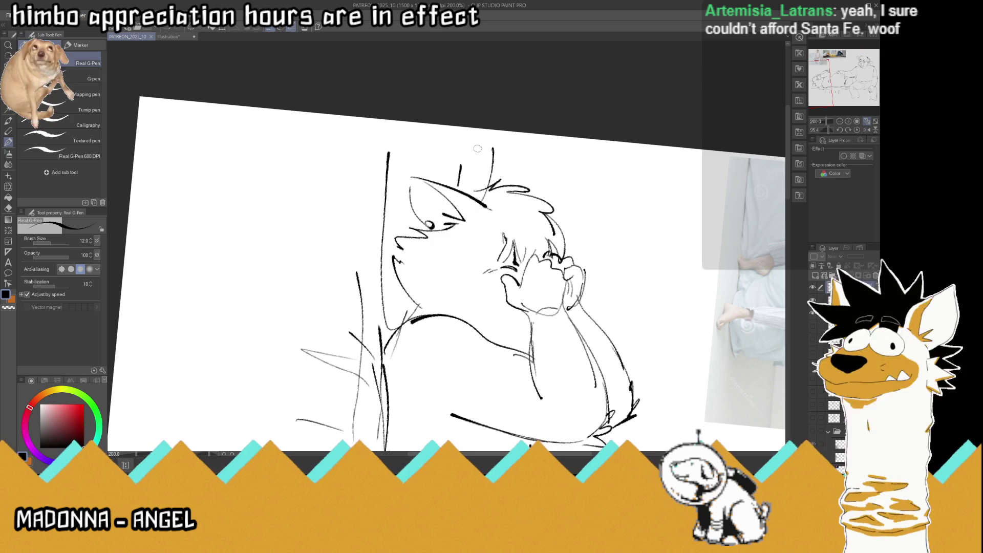
mouse_move(510, 233)
mouse_down()
mouse_move(500, 258)
mouse_move(486, 206)
mouse_move(493, 180)
mouse_up()
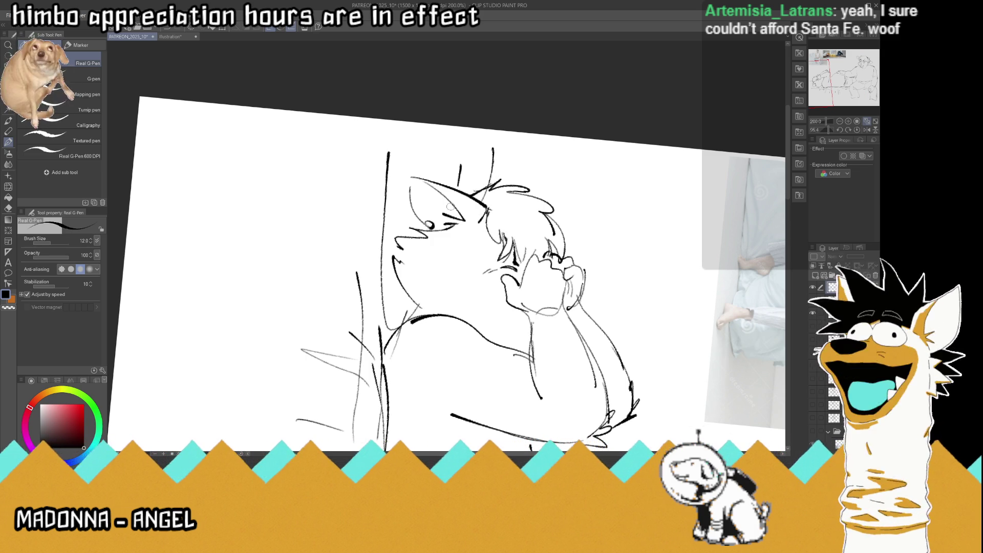
scroll(450, 206, down, 5)
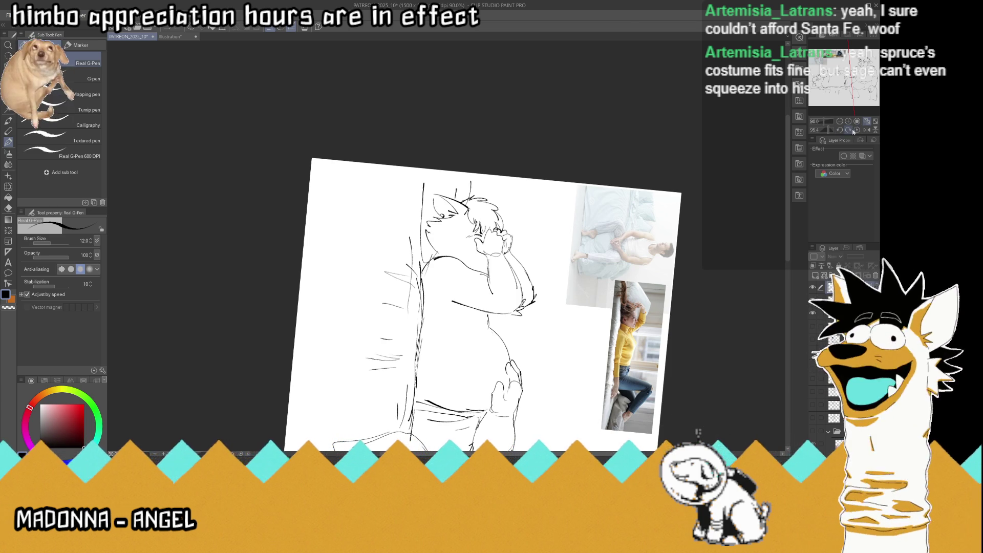
click(857, 130)
click(867, 122)
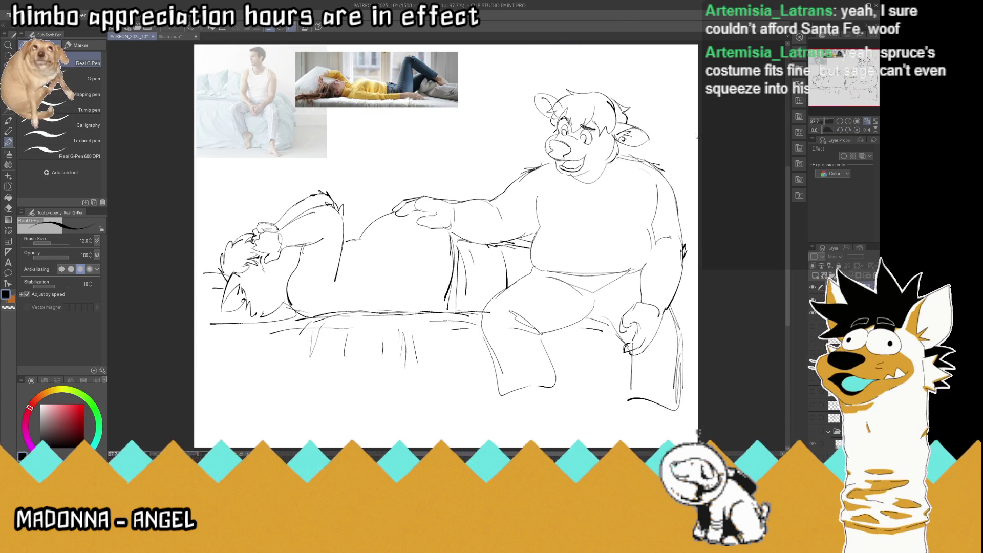
Shift the sketch layer slightly lower on the page and save the file
key(ctrl+s)
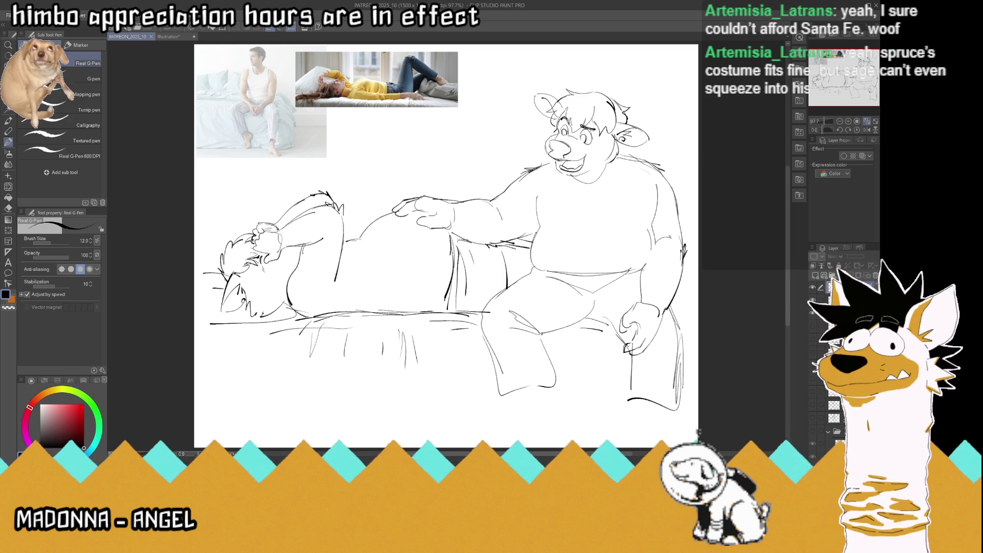
key(k)
drag(568, 259, 563, 271)
key(ctrl+s)
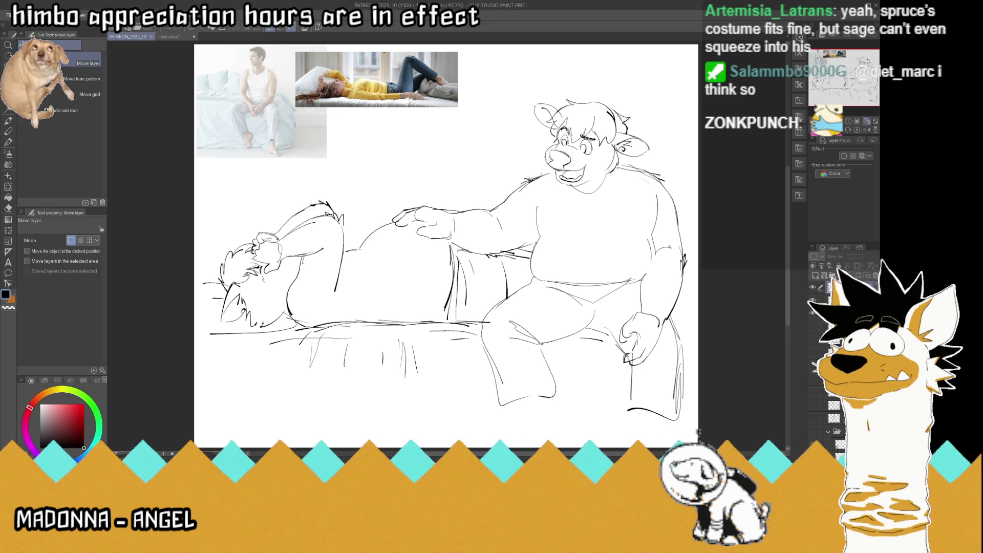
scroll(574, 194, up, 2)
scroll(573, 194, down, 2)
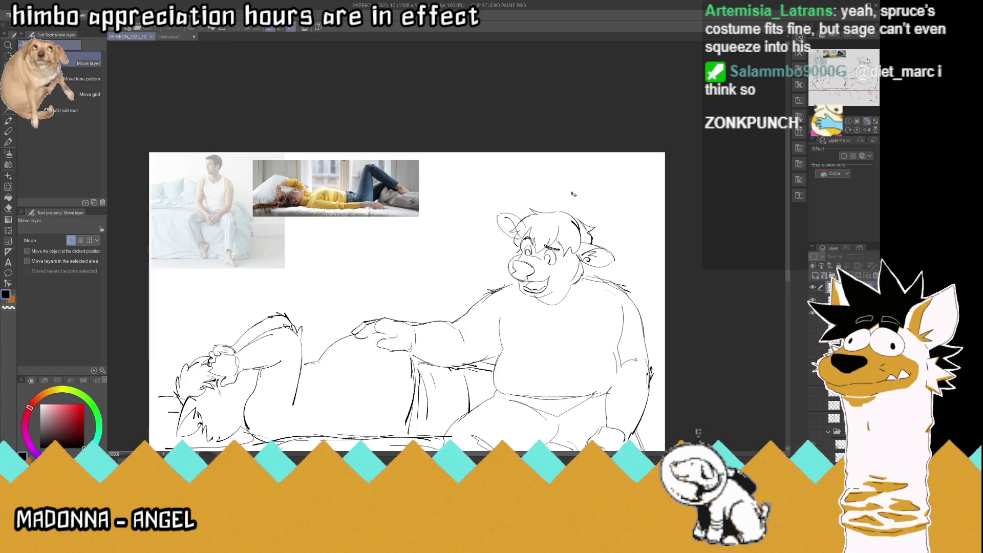
Draw two forked deer antlers on the seated character's head with the Real G-Pen
click(10, 142)
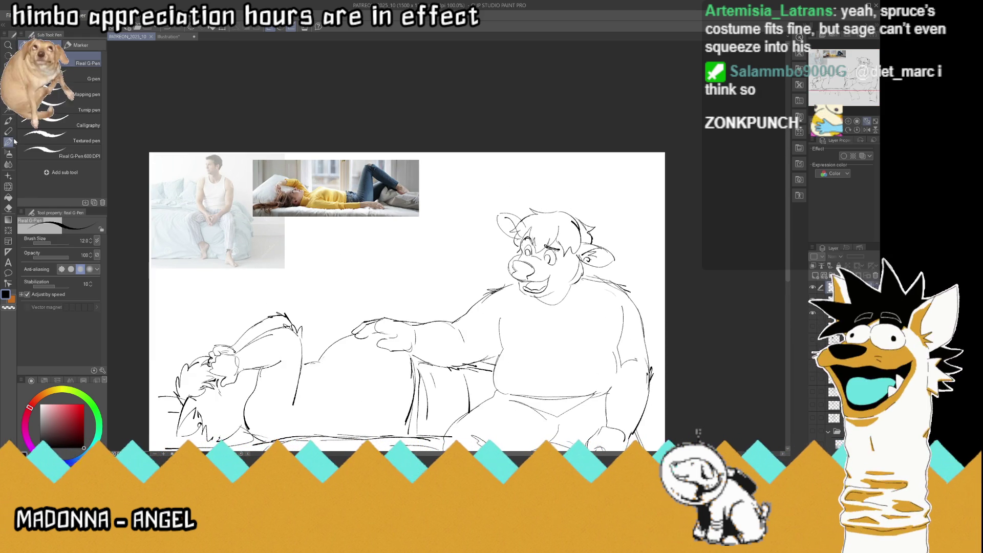
mouse_move(565, 219)
mouse_down()
mouse_move(607, 168)
mouse_move(566, 220)
mouse_move(567, 189)
mouse_move(597, 188)
mouse_up()
mouse_move(539, 216)
mouse_down()
mouse_move(539, 164)
mouse_move(543, 204)
mouse_up()
mouse_move(545, 214)
mouse_down()
mouse_move(527, 170)
mouse_move(532, 207)
mouse_move(541, 204)
mouse_up()
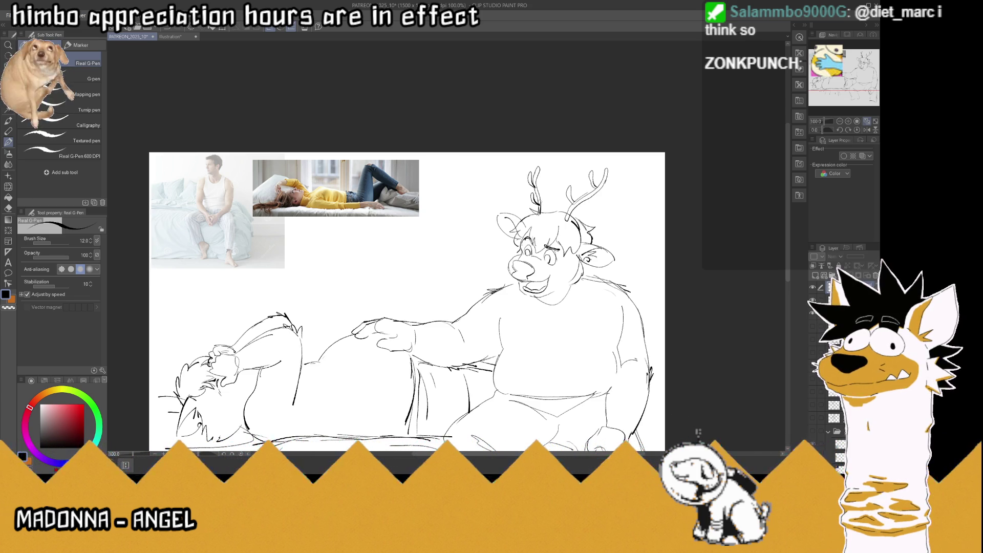
scroll(542, 202, down, 3)
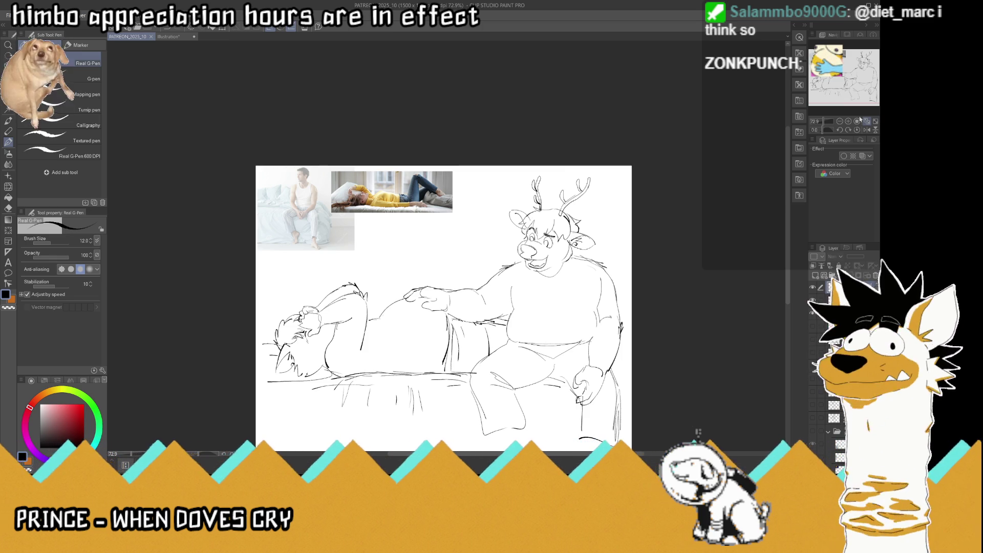
Switch to the Flintstones movie poster document
scroll(543, 200, up, 2)
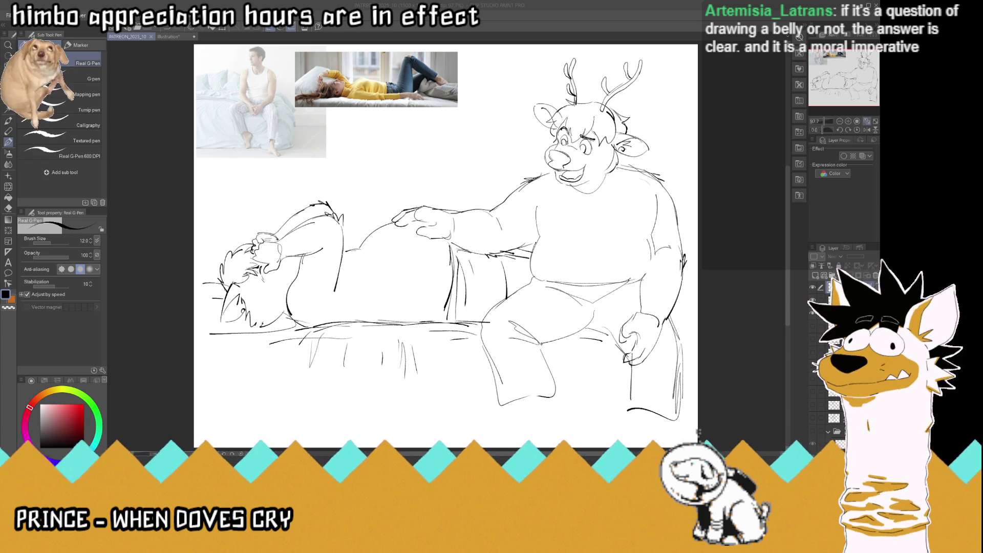
click(165, 37)
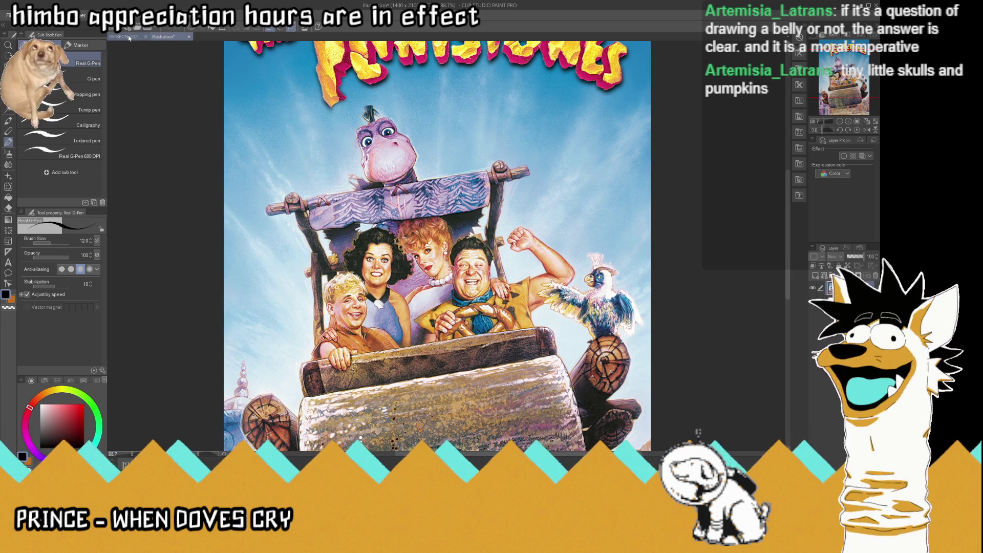
Return to the PATREON_2025_10 sketch and delete the reclining-pose reference photo
click(128, 37)
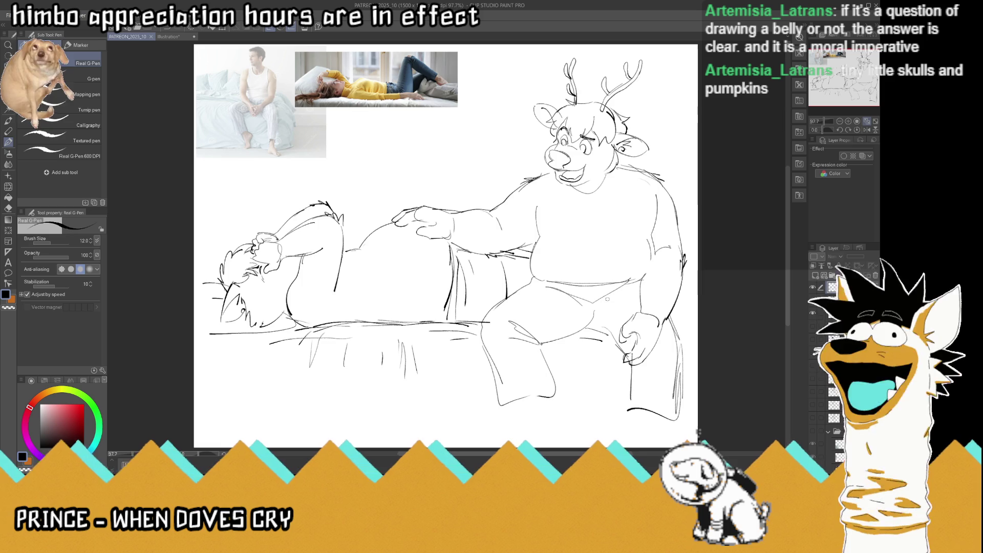
scroll(608, 298, down, 1)
scroll(566, 211, up, 1)
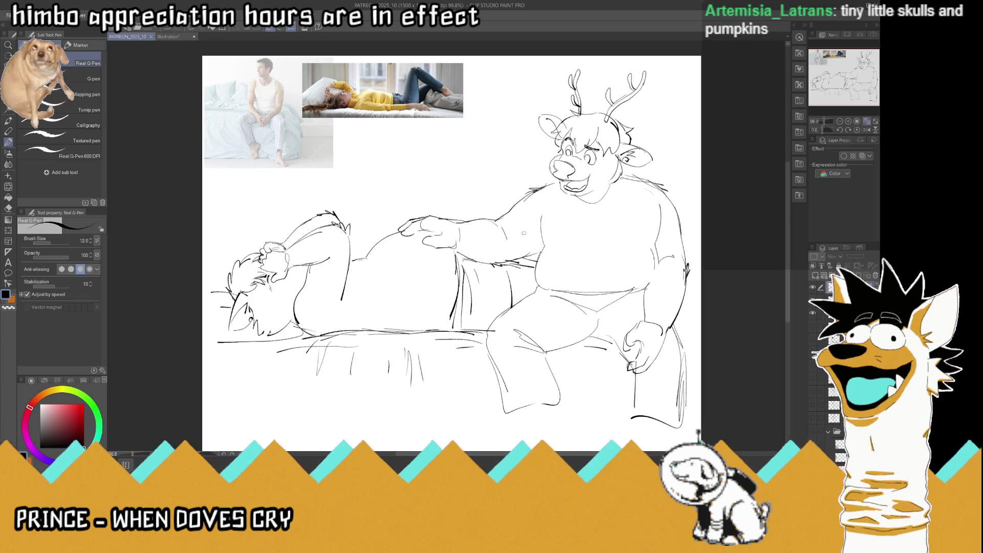
key(Delete)
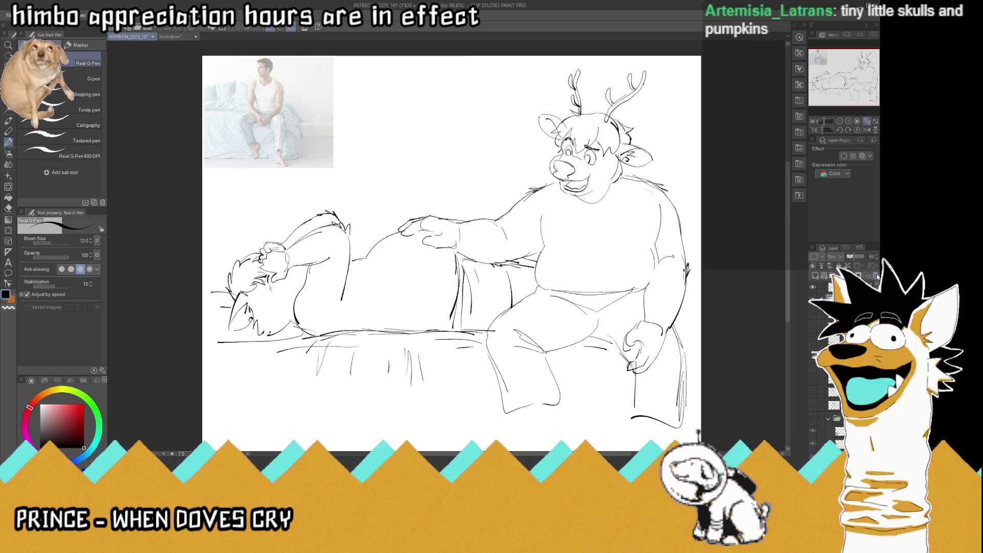
Delete the remaining reference photo and start a caption reading 'DON'T / WORRY,' above the figures
key(Delete)
click(8, 262)
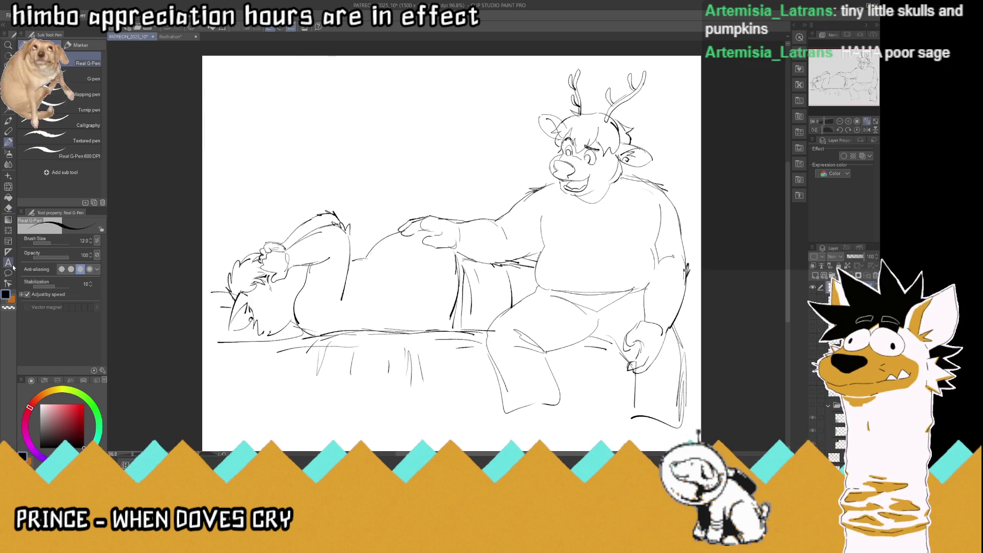
click(393, 102)
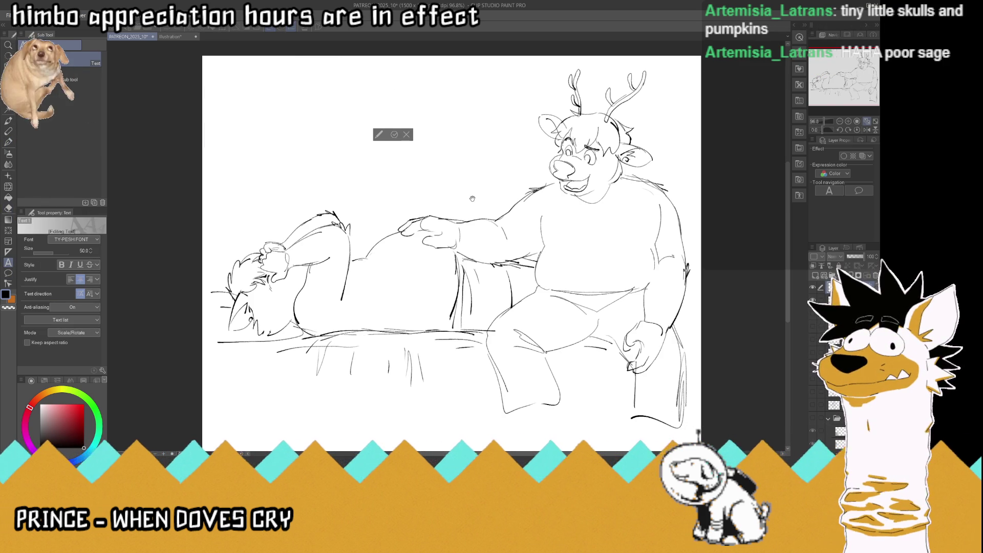
text(DON'T)
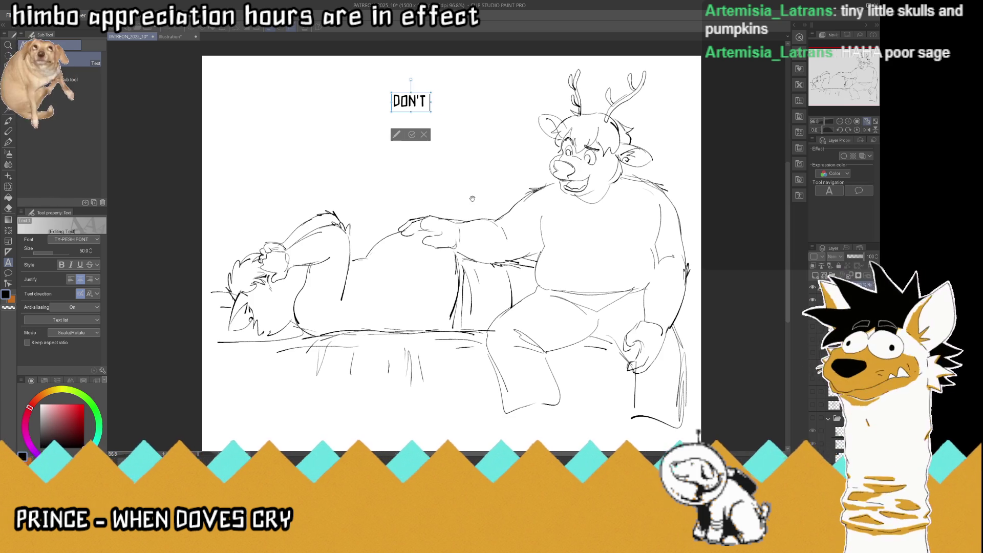
text( WORRY)
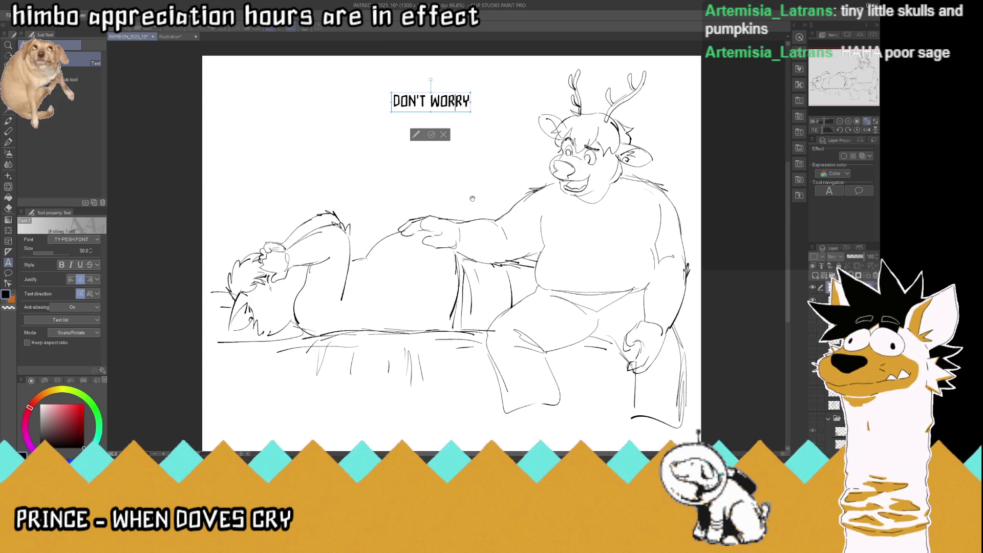
key(Left)
key(Left)
key(Left)
key(BackSpace)
key(Return)
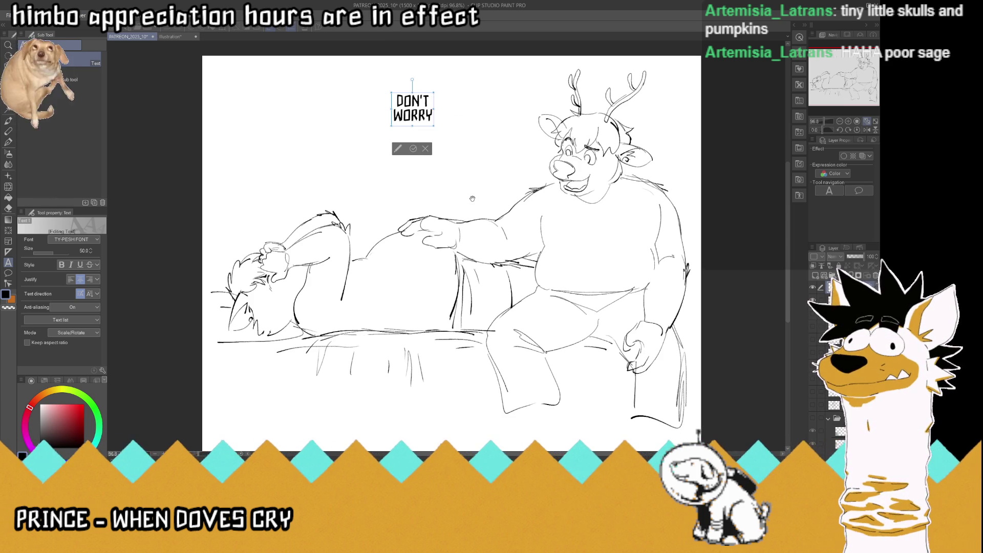
key(Right)
key(Right)
key(Right)
key(Right)
key(Right)
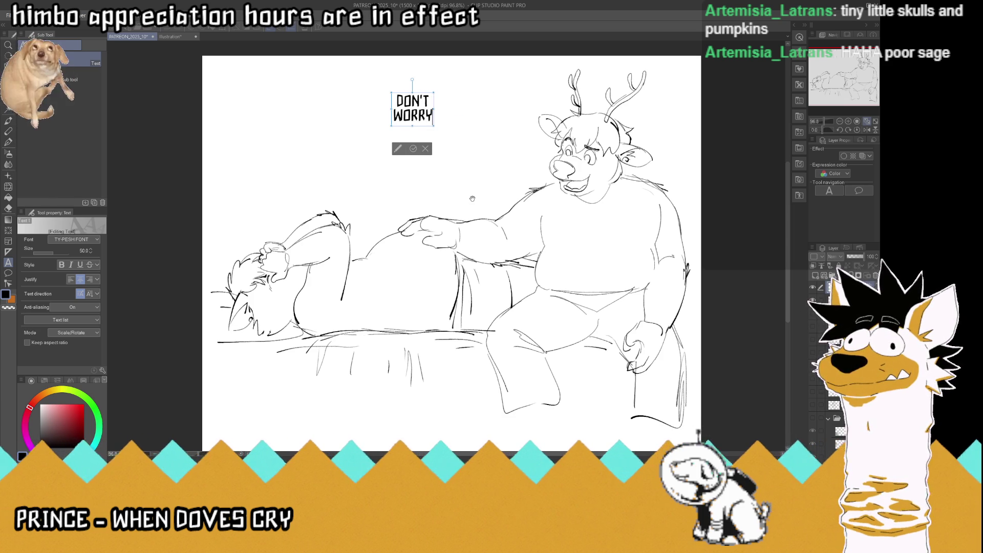
text(,)
key(Return)
Continue the caption line by line: 'YOU CAN / BORROW / ONE OF / MY / COSTUMES'
text(YOU)
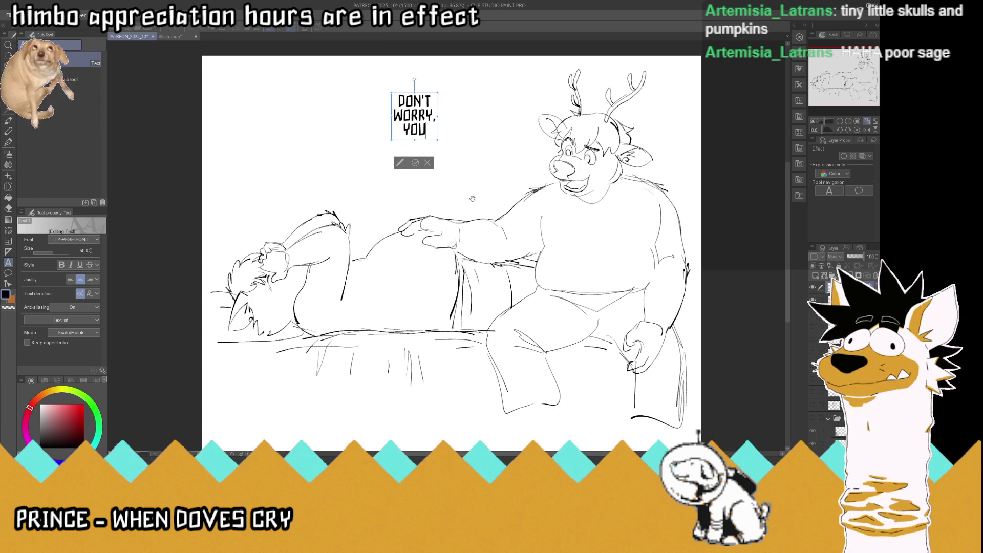
text( CAN BO)
key(BackSpace)
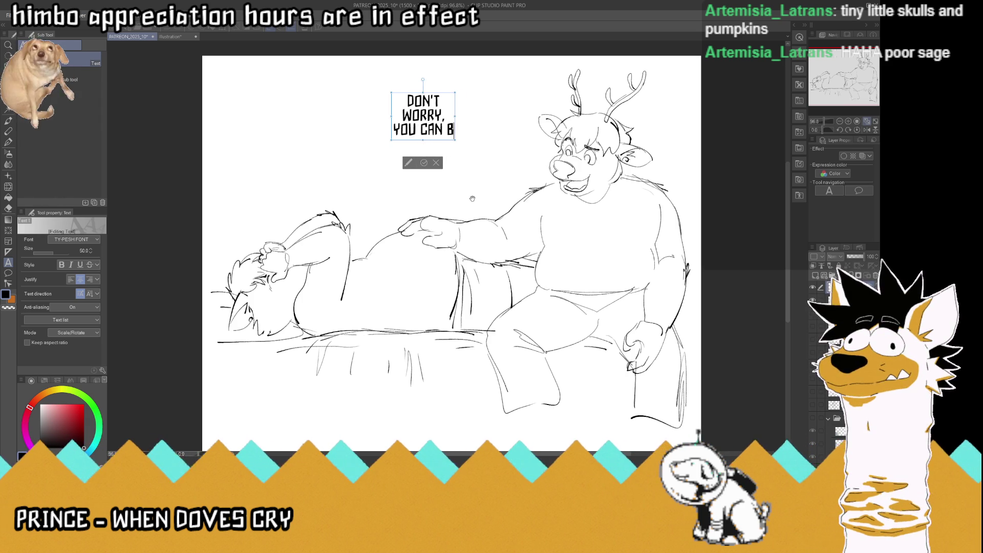
key(BackSpace)
key(BackSpace)
key(Return)
text(BORROW)
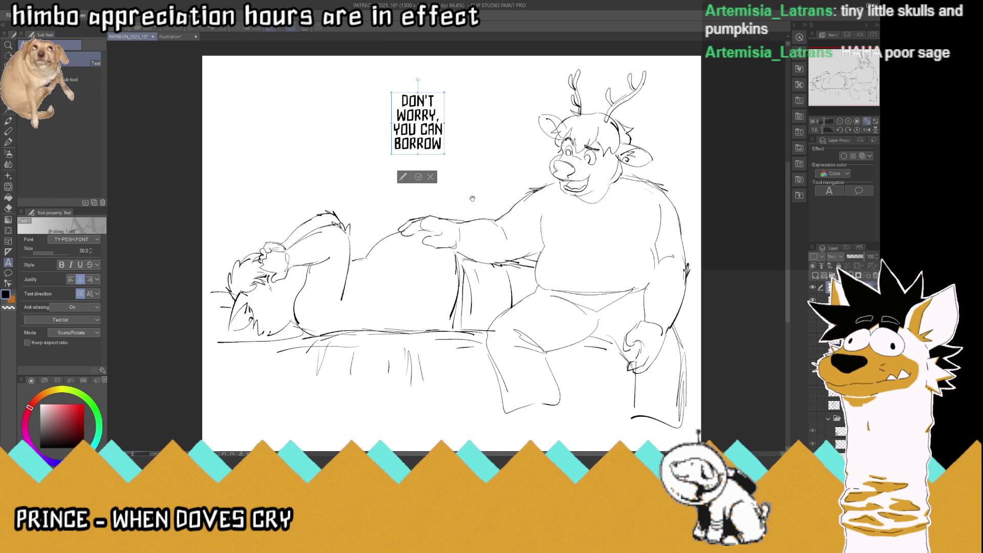
key(Return)
text(ONE O)
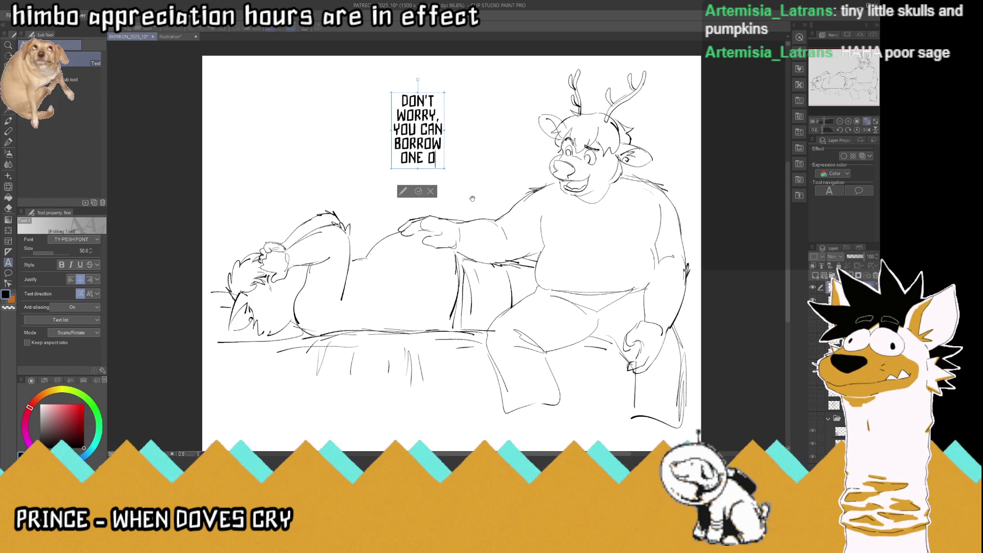
text(F)
key(Return)
text(MY)
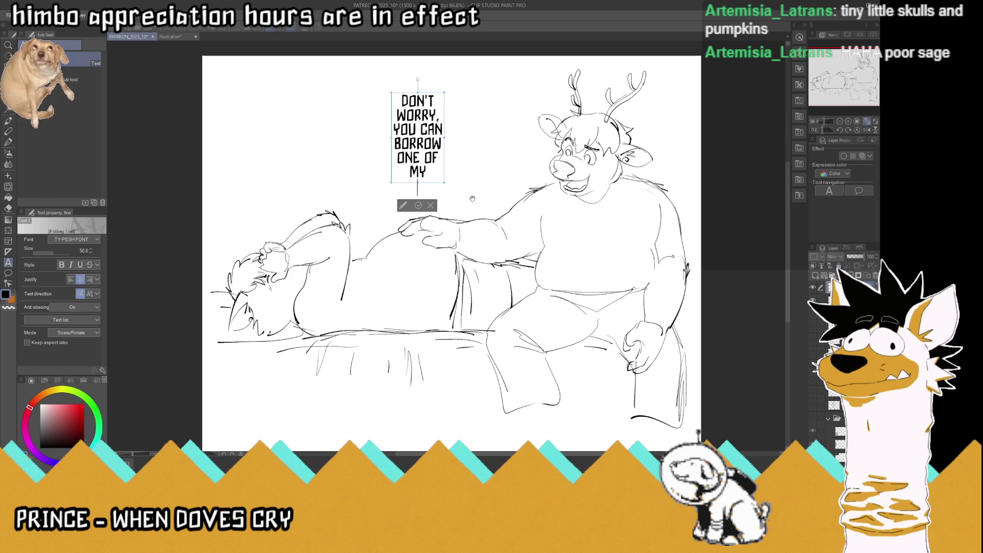
key(Return)
text(COSTUMES)
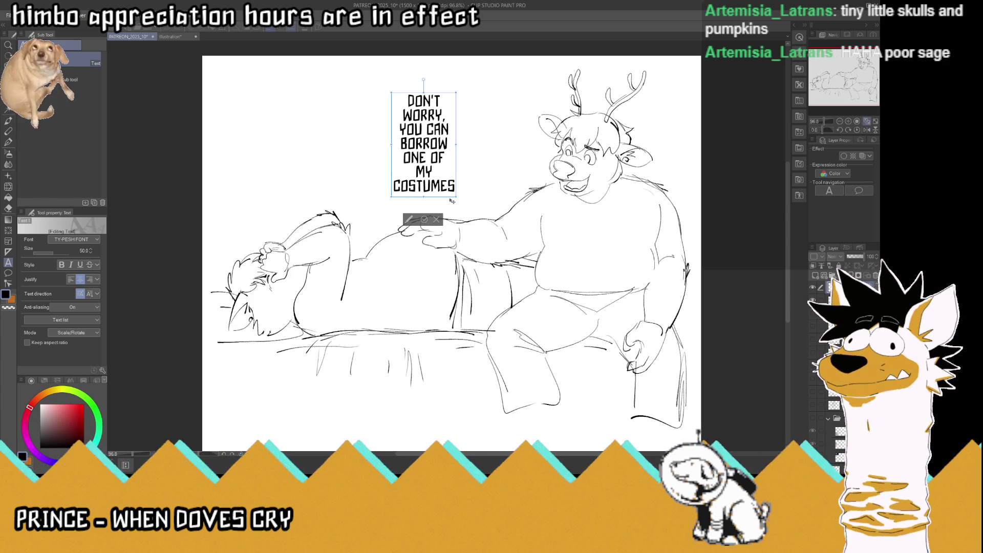
Shrink the caption's text size and move it to the page's top-left
key(ctrl+a)
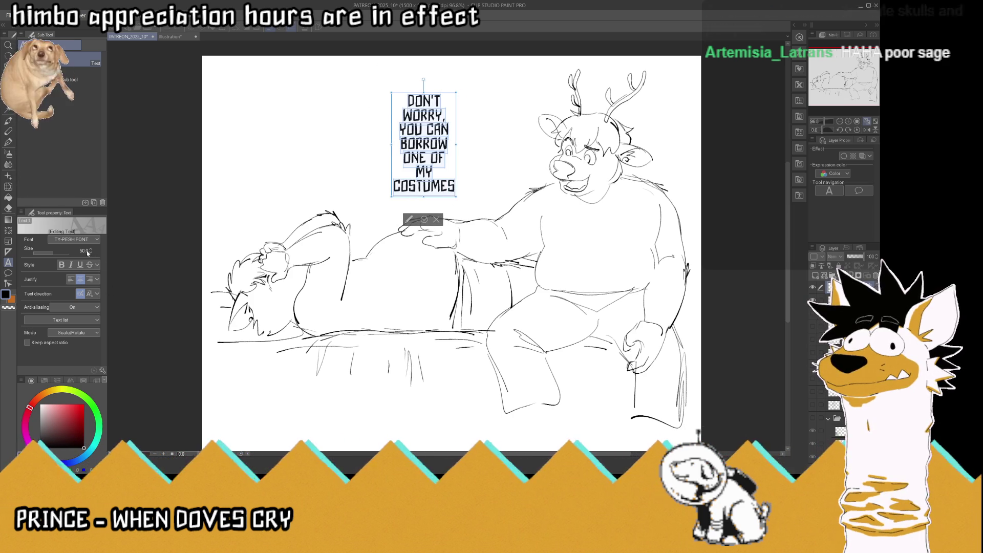
key(Return)
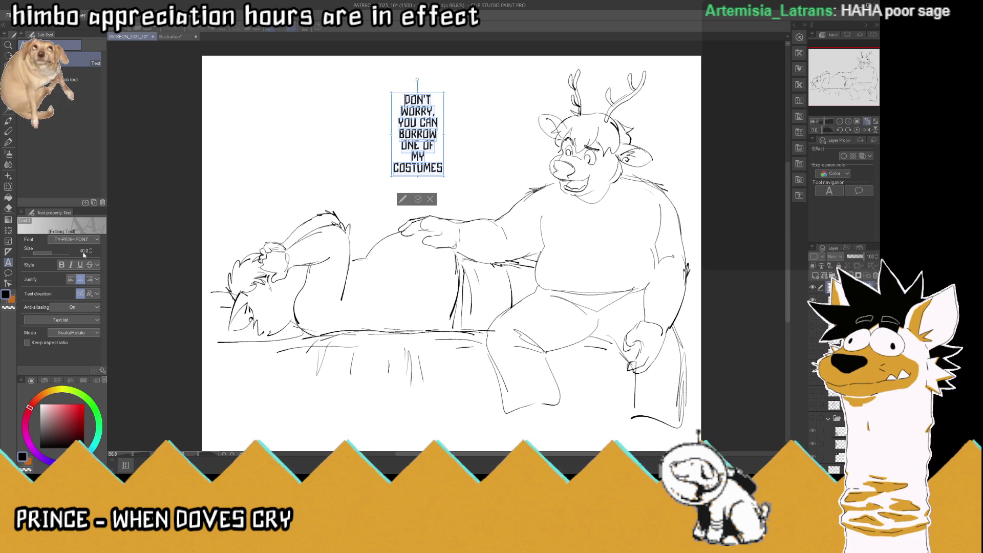
click(418, 201)
key(k)
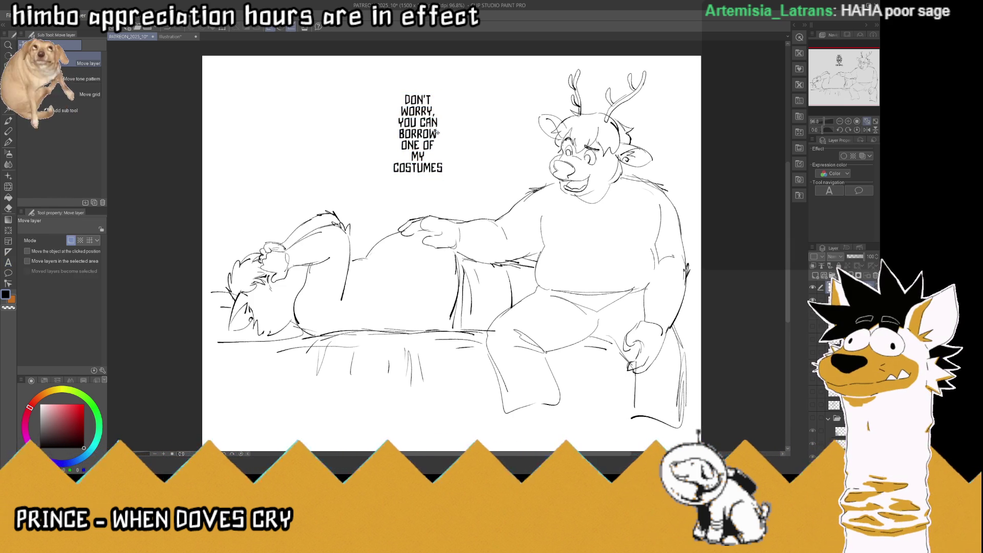
drag(434, 131, 343, 115)
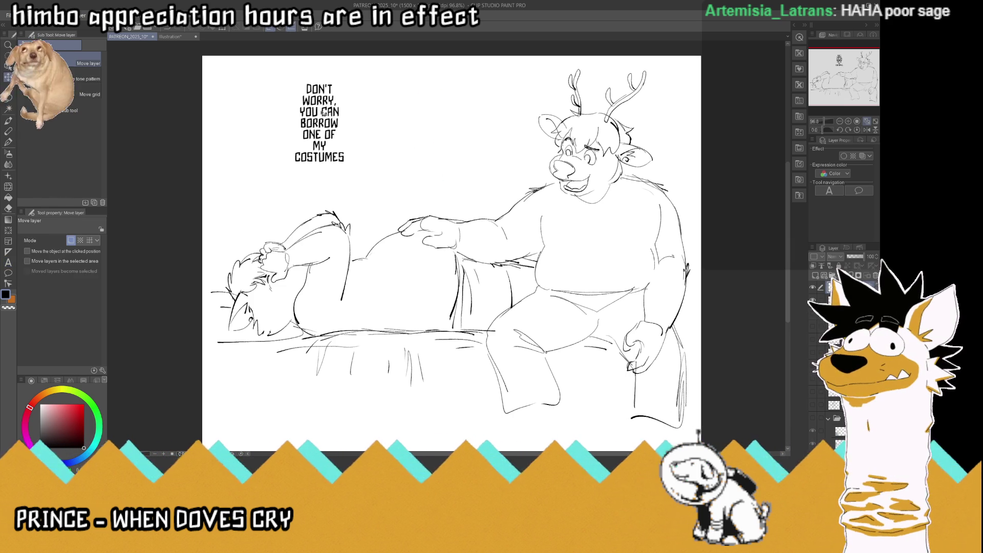
Start a second caption at size 40 reading 'I HAVE / A PUMPKIN / COSTUME'
click(9, 262)
click(403, 92)
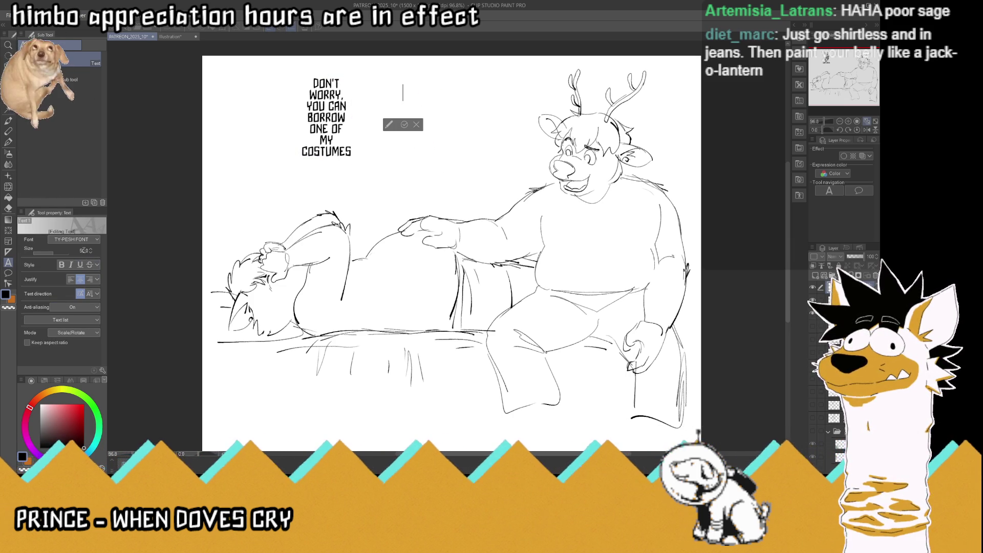
key(bracketleft)
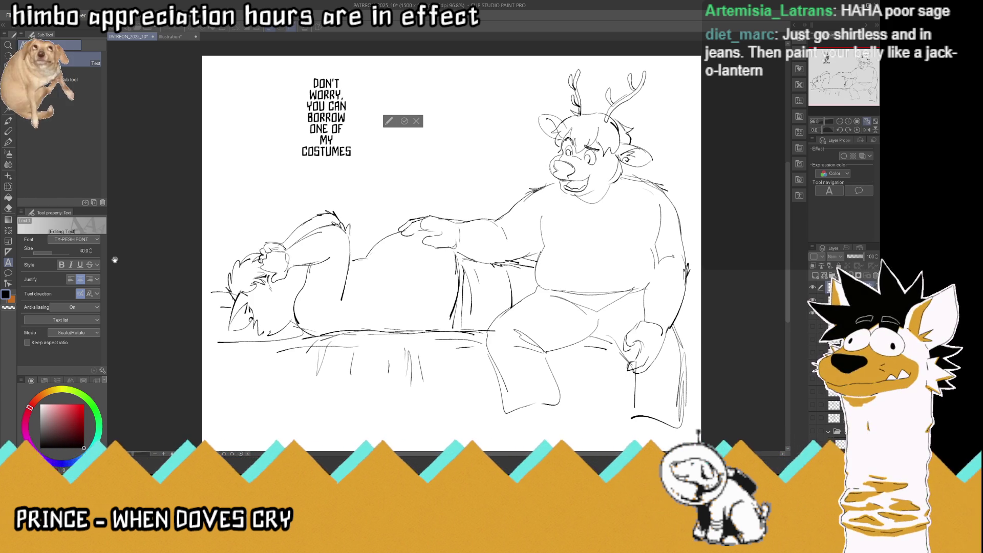
text(I HAVE)
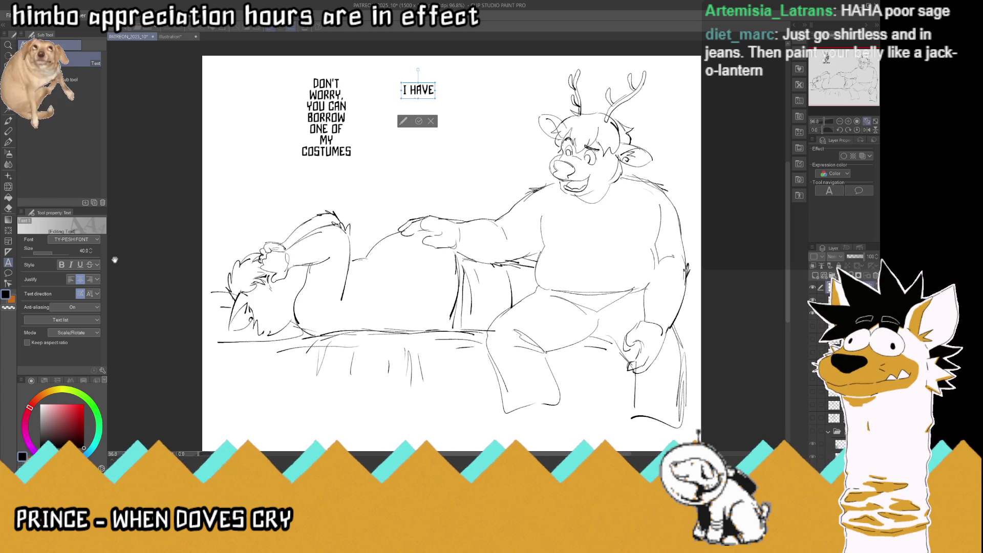
key(Return)
text(A)
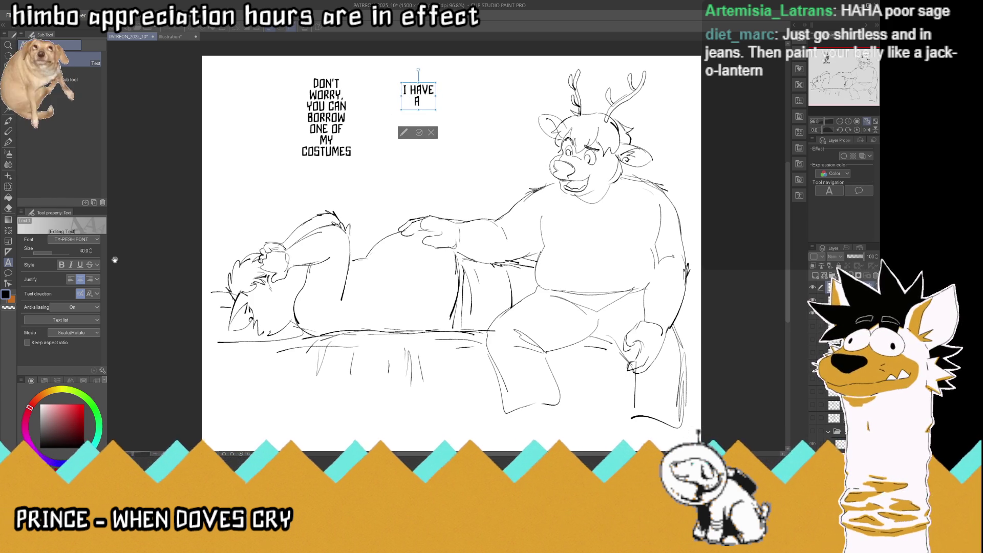
text( PUMPKIN)
key(Return)
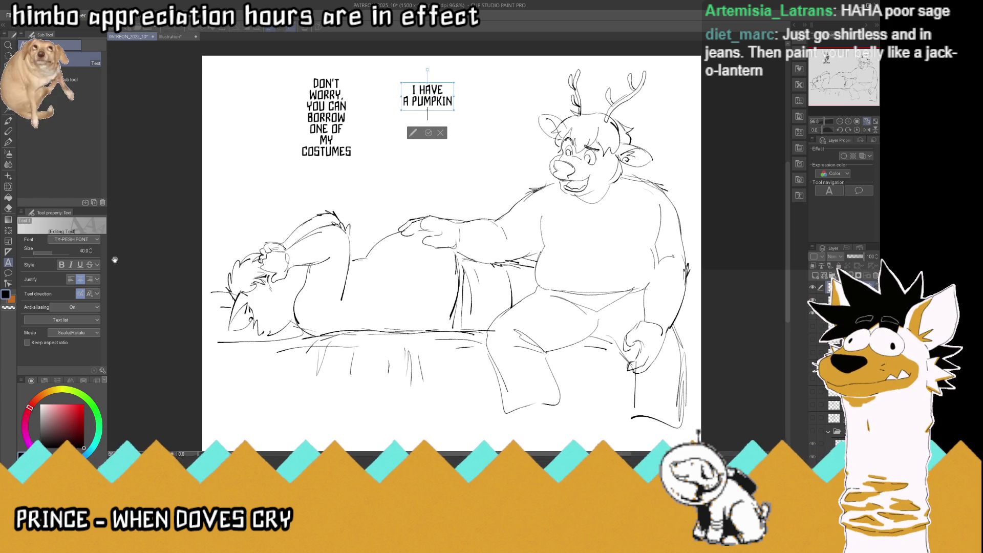
text(COSTUME)
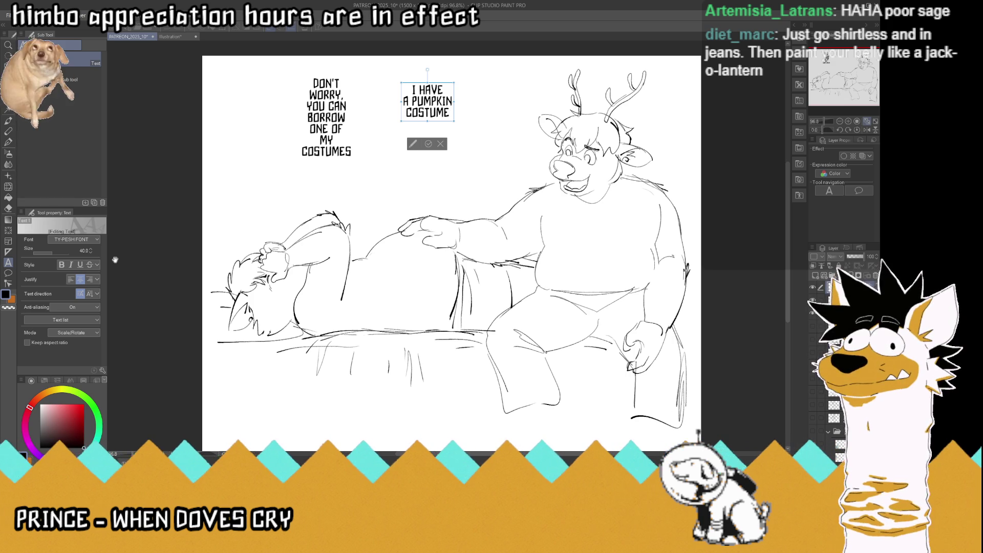
Finish the second caption with 'THAT SHOULD / FIT' and commit it
key(Return)
text(THAT)
text(S)
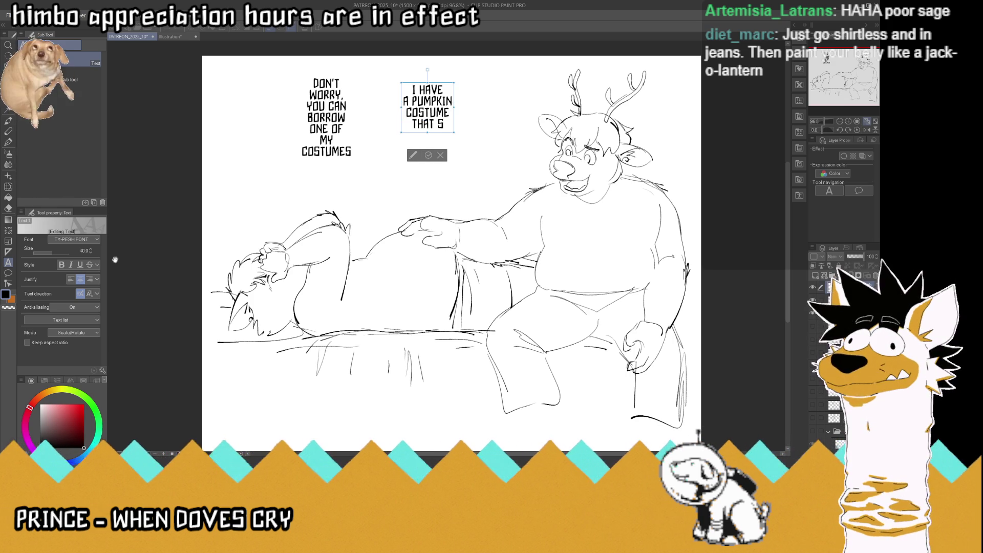
text(HOULD)
key(Return)
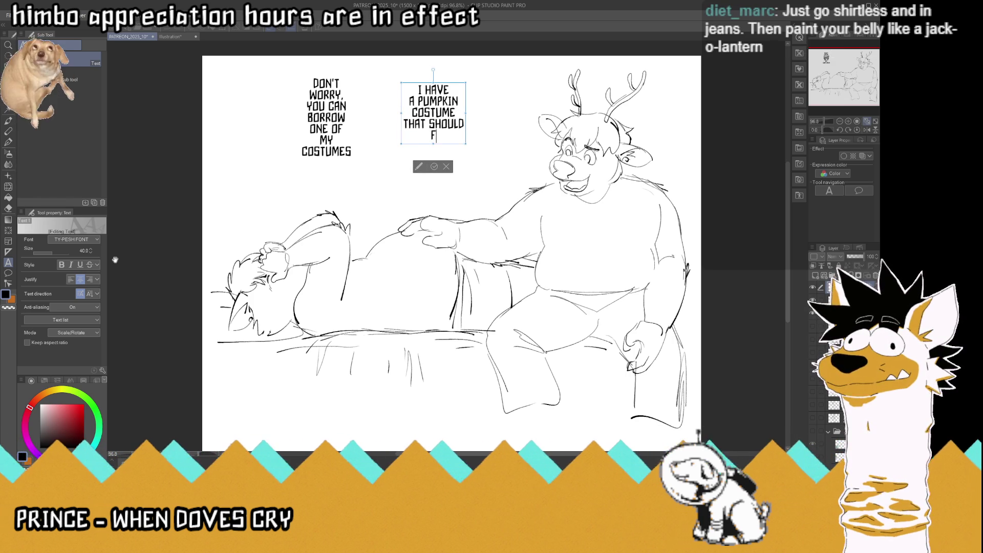
text(FIT)
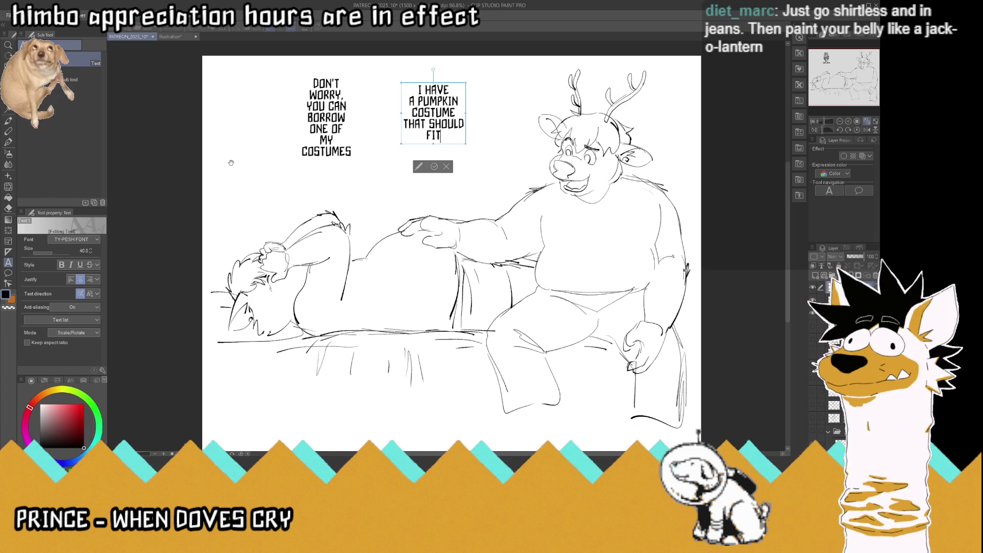
click(435, 167)
Move the pumpkin-costume caption right and down toward the deer's head, then save
key(k)
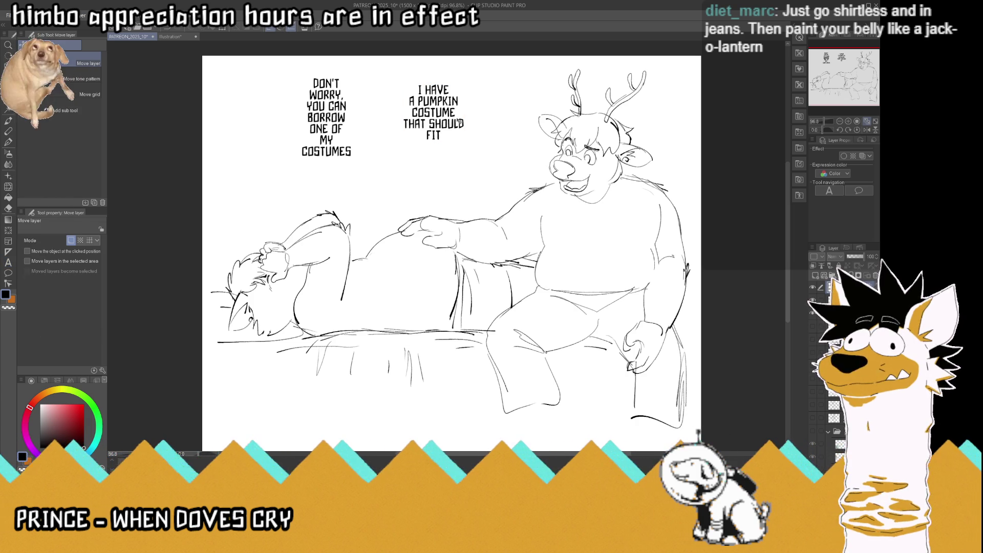
drag(437, 113, 473, 124)
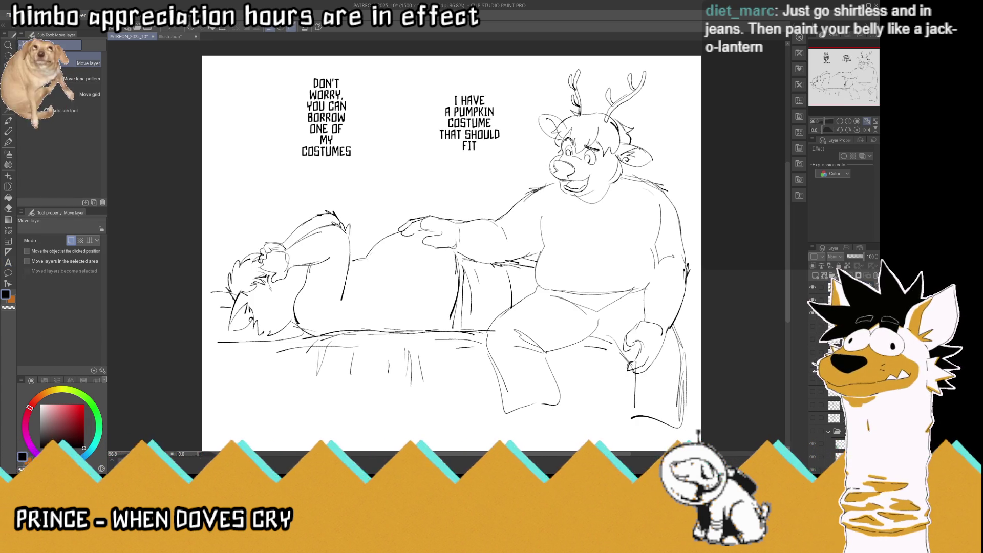
key(ctrl+s)
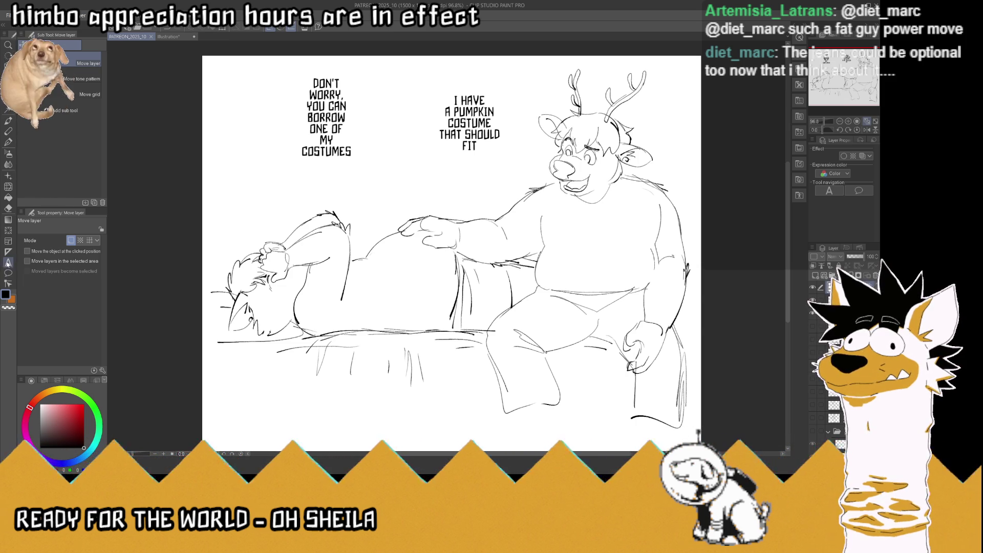
Insert 'BIG, ROUND' into the pumpkin caption with a line break before PUMPKIN
key(t)
click(452, 112)
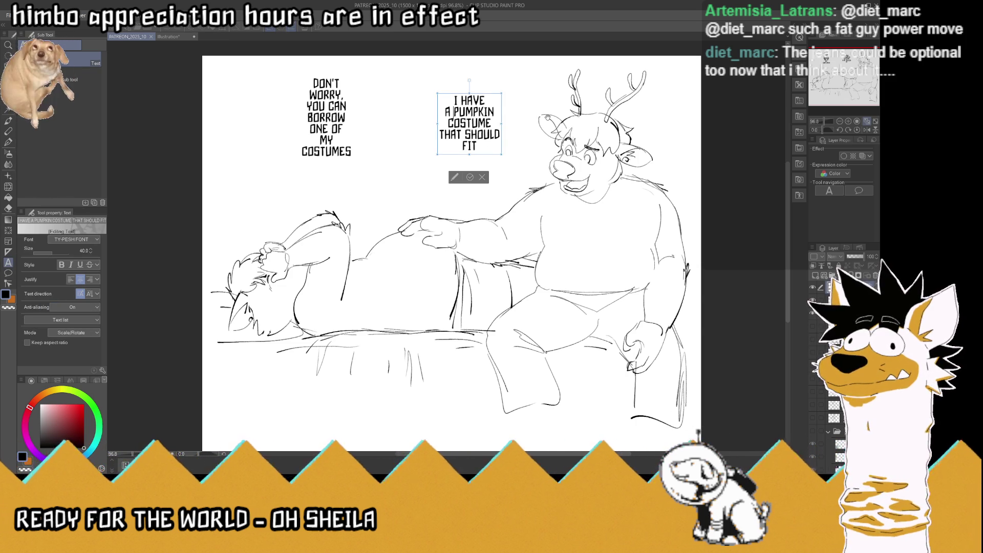
text(BIG )
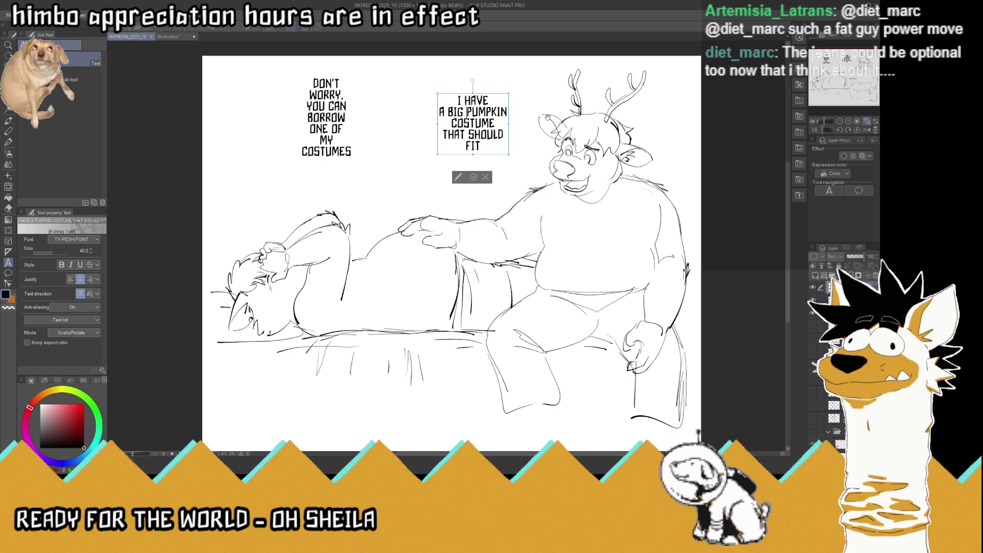
text(ROUND)
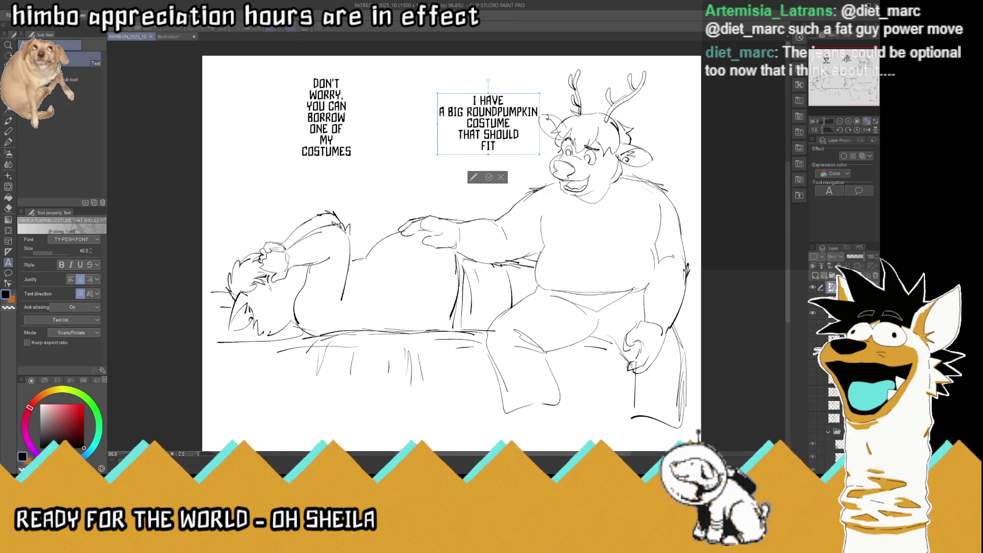
key(Return)
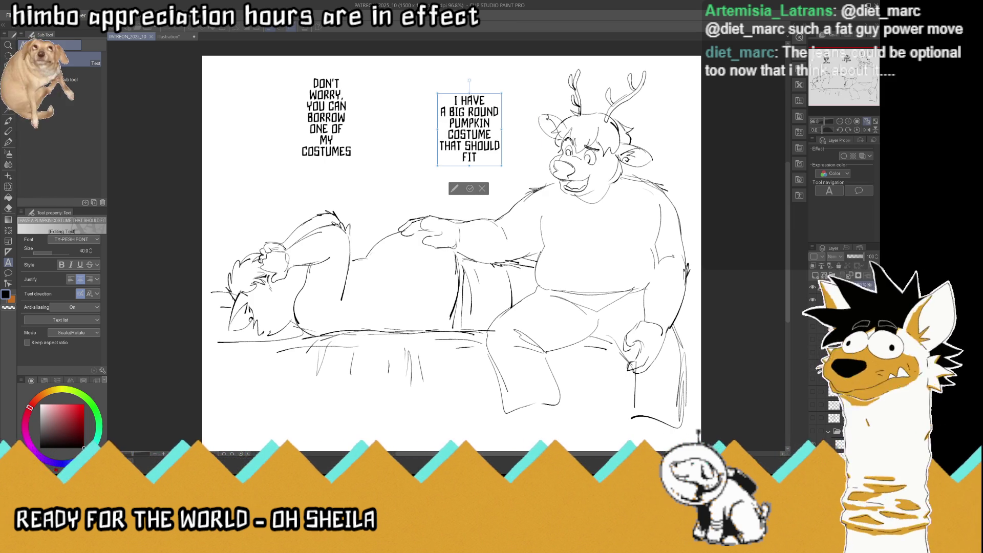
text(,)
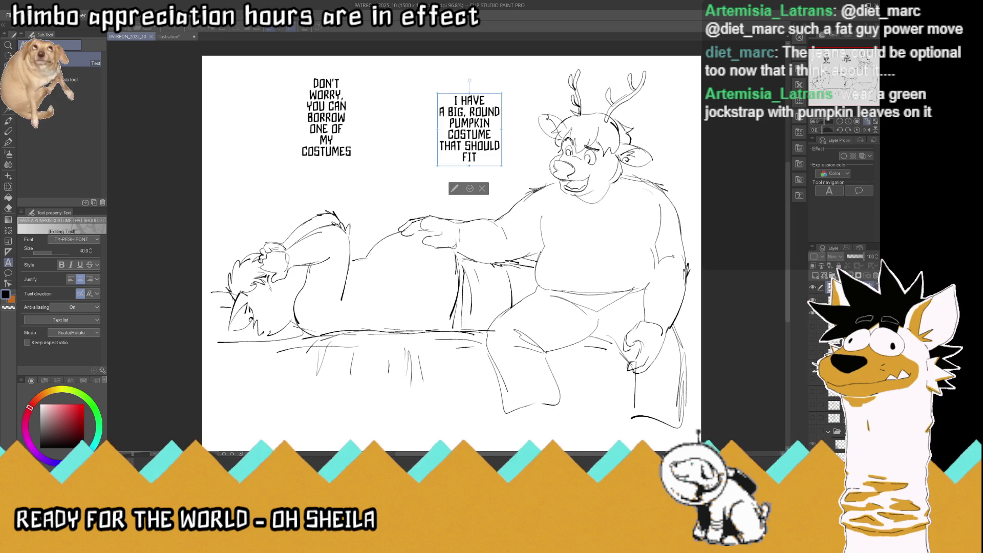
click(469, 188)
Nudge the pumpkin caption slightly upward and save the comic
key(k)
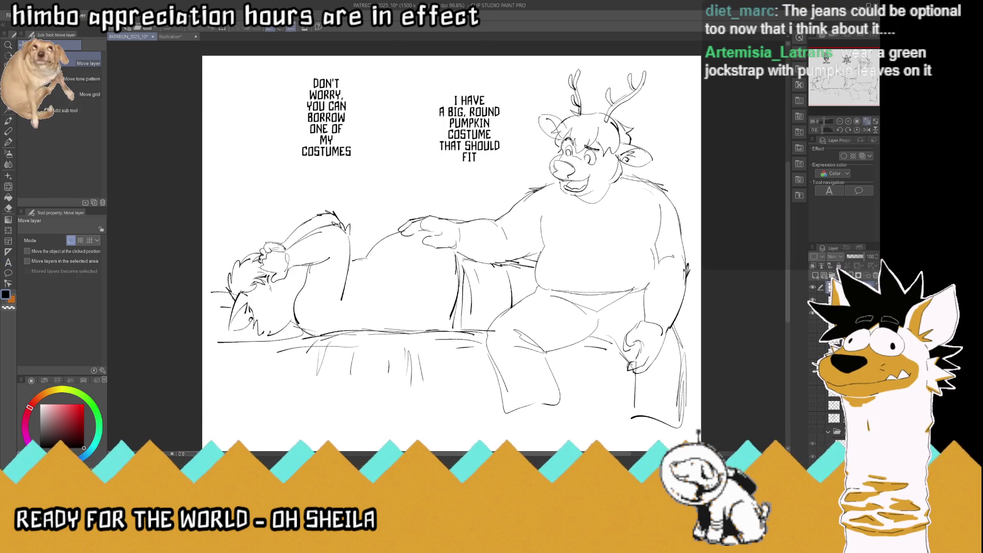
drag(492, 136, 490, 124)
key(ctrl+s)
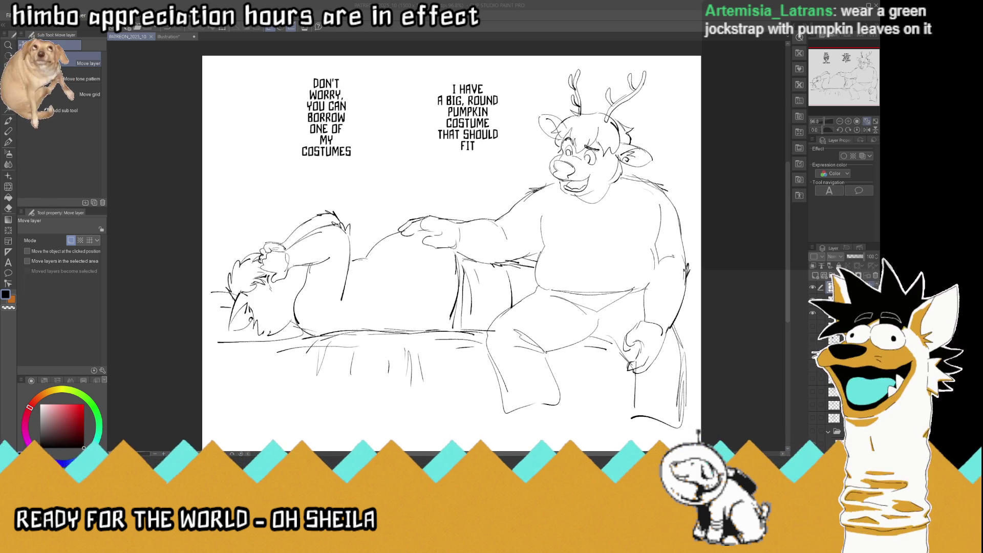
scroll(337, 249, up, 1)
scroll(341, 279, up, 1)
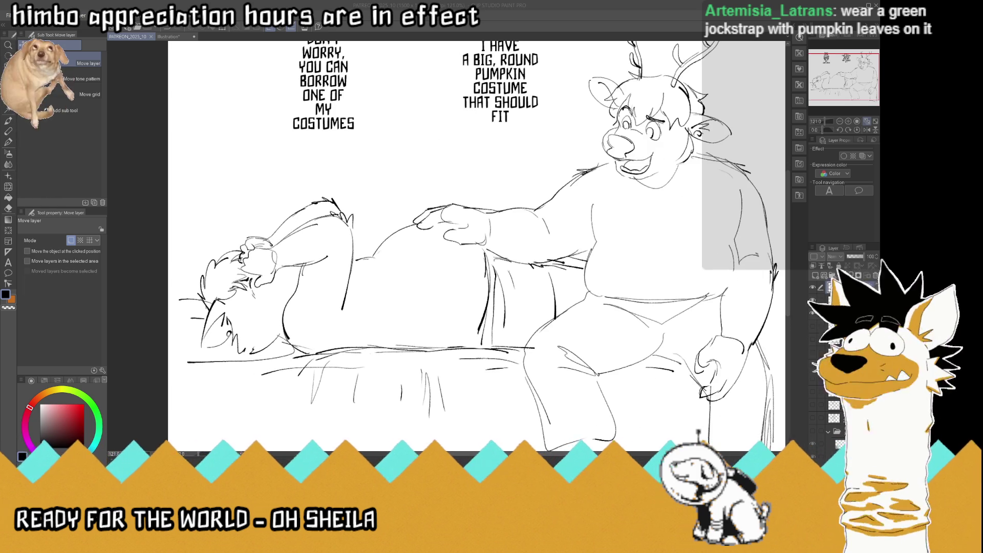
scroll(361, 302, down, 2)
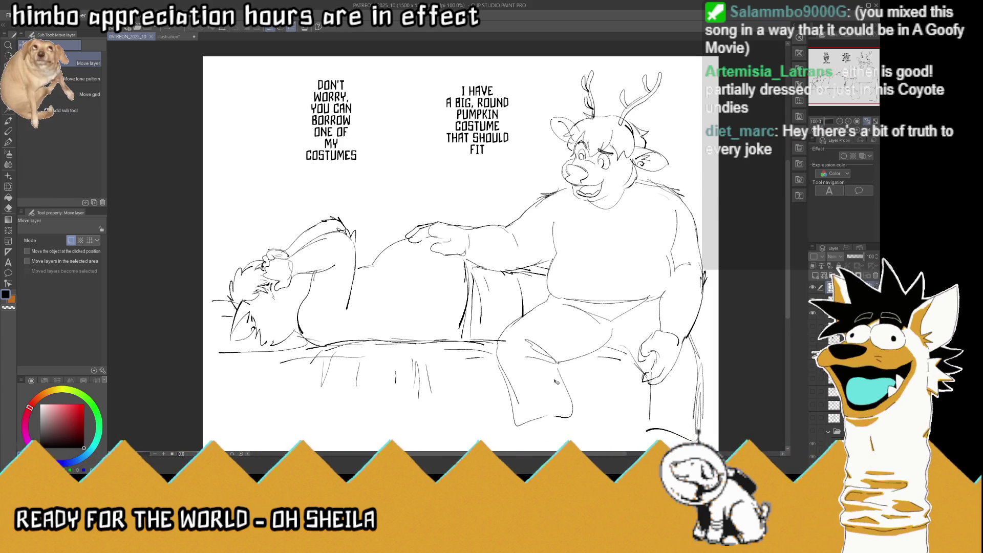
key(r)
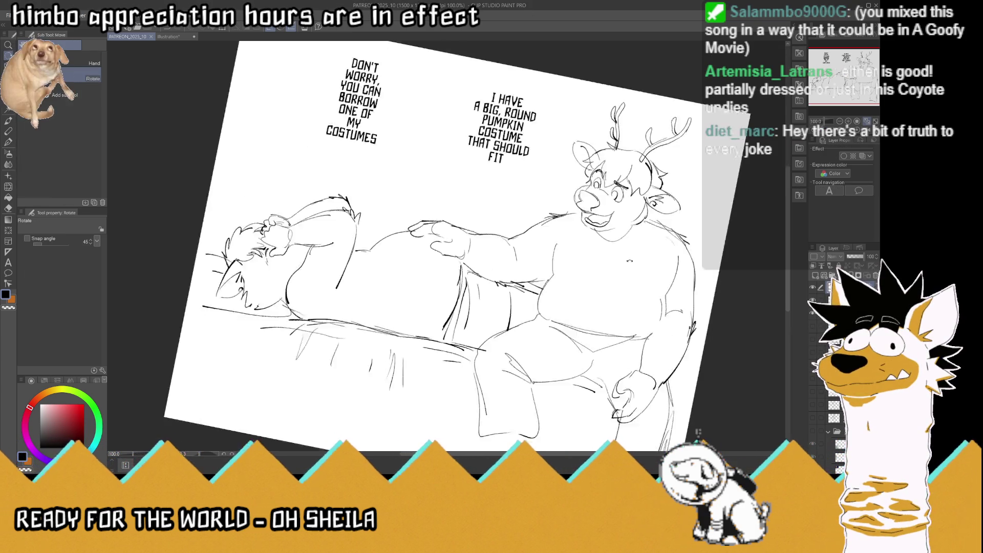
Tilt the page and draw star doodles with dotted eyes on the lying figure's underwear
drag(581, 127, 491, 418)
key(k)
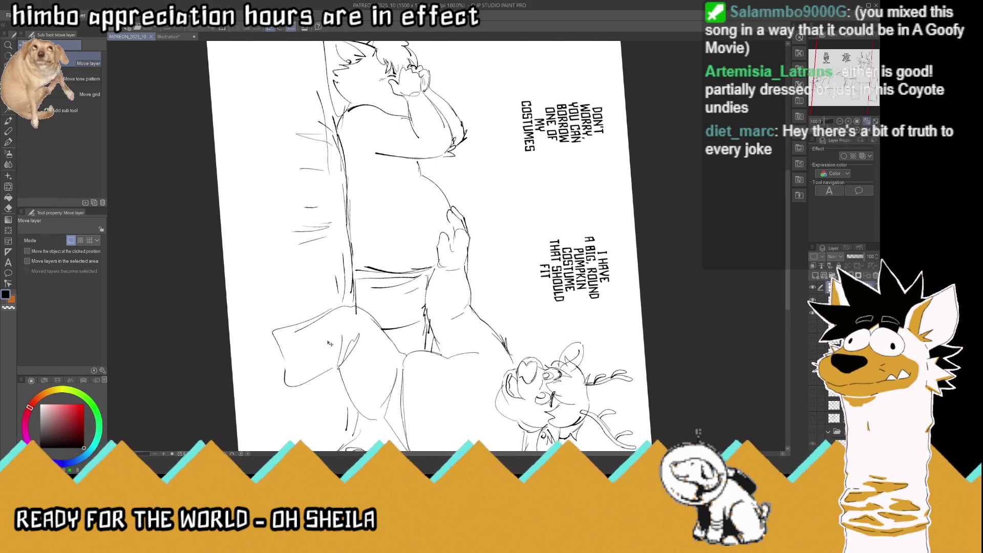
scroll(481, 306, up, 4)
click(9, 142)
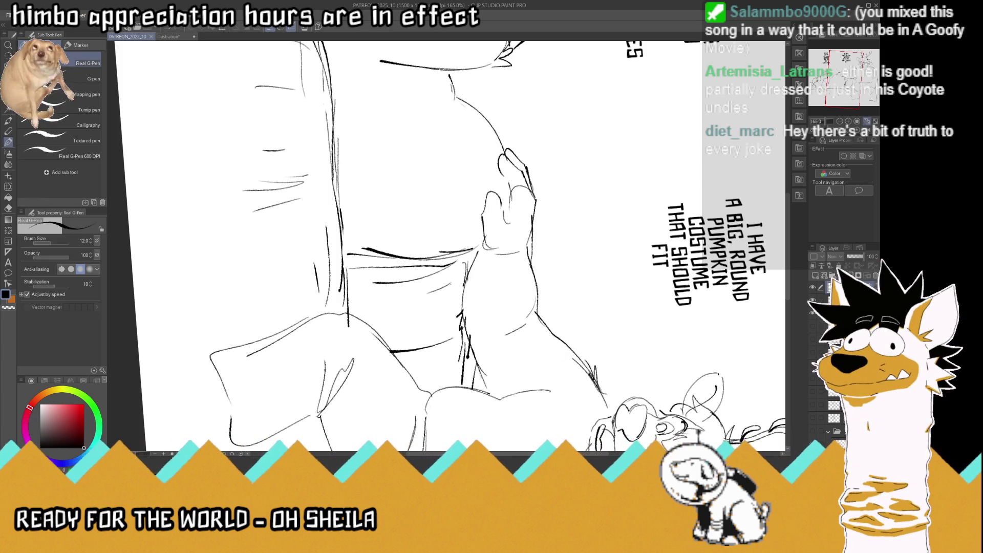
mouse_move(371, 298)
mouse_down()
mouse_move(379, 308)
mouse_move(361, 308)
mouse_move(389, 304)
mouse_move(382, 310)
mouse_move(419, 322)
mouse_move(401, 330)
mouse_move(416, 329)
mouse_up()
click(369, 307)
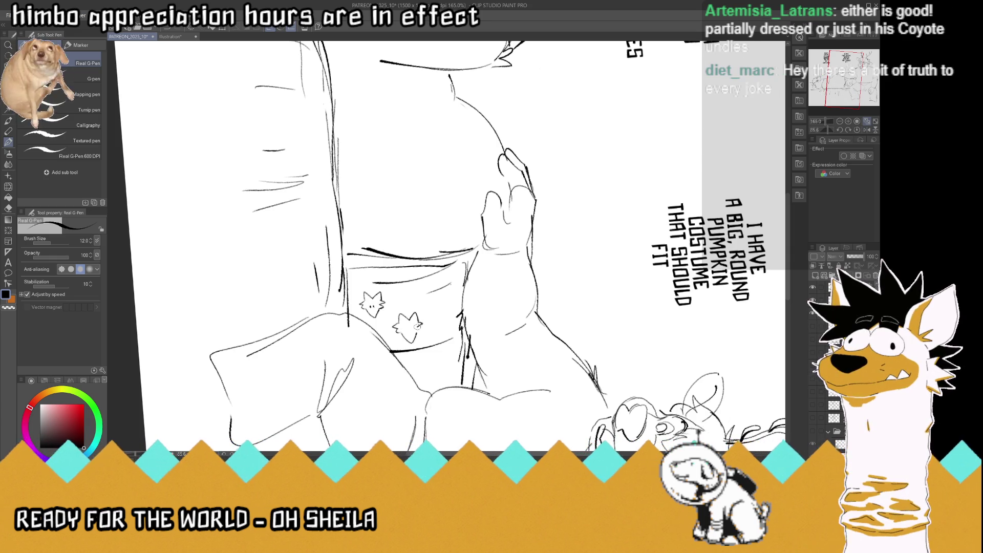
click(415, 326)
click(408, 328)
Add more faced star doodles across the underwear, then level the page and fit it
mouse_move(437, 296)
mouse_down()
mouse_move(442, 307)
mouse_move(448, 295)
mouse_move(441, 338)
mouse_move(455, 331)
mouse_up()
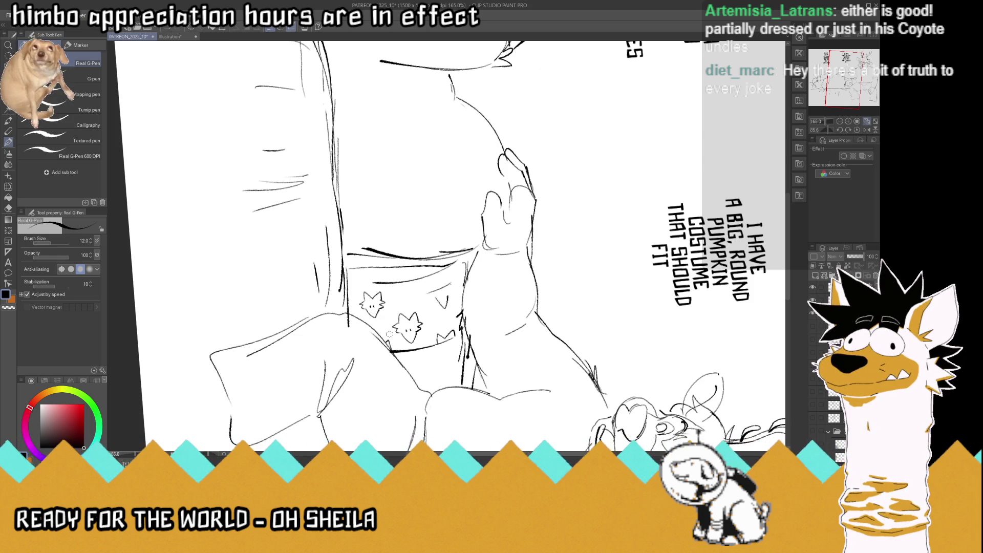
mouse_move(394, 276)
mouse_down()
mouse_move(412, 276)
mouse_move(383, 282)
mouse_move(420, 279)
mouse_move(422, 265)
mouse_move(391, 267)
mouse_up()
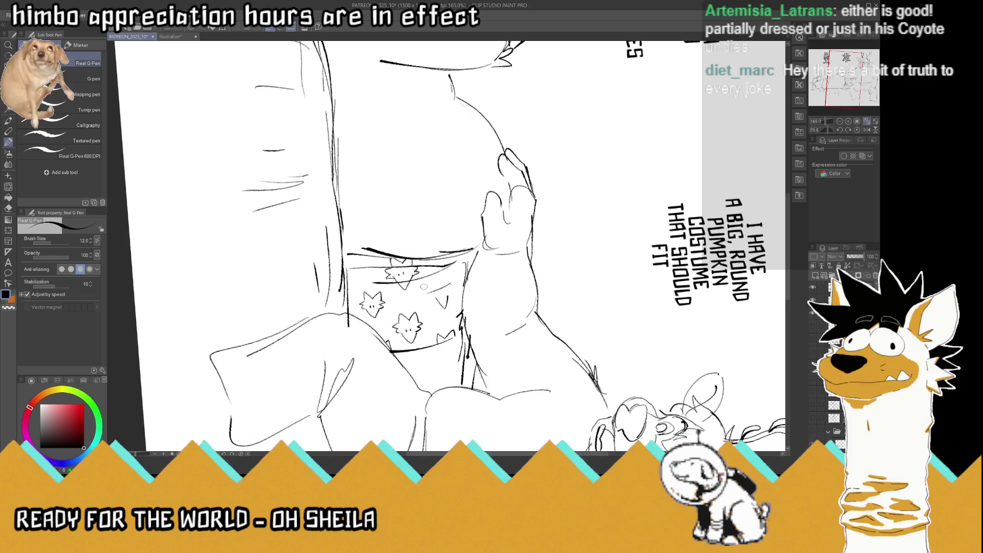
mouse_move(425, 295)
mouse_down()
mouse_move(453, 285)
mouse_move(459, 293)
mouse_move(447, 299)
mouse_move(436, 279)
mouse_move(448, 277)
mouse_up()
drag(436, 298, 446, 294)
mouse_move(355, 285)
mouse_down()
mouse_move(348, 273)
mouse_move(361, 265)
mouse_up()
mouse_move(357, 270)
mouse_down()
mouse_move(348, 256)
mouse_move(344, 272)
mouse_up()
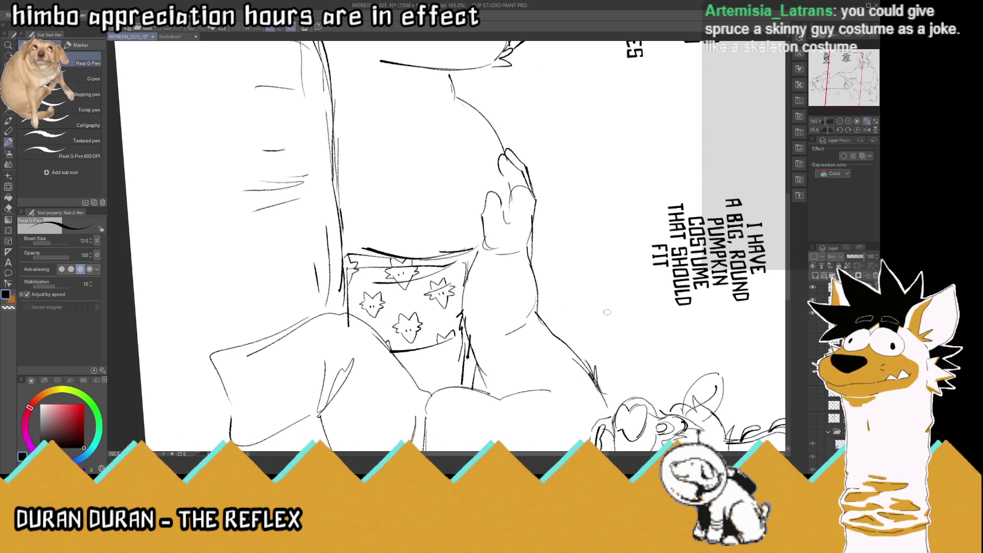
click(857, 130)
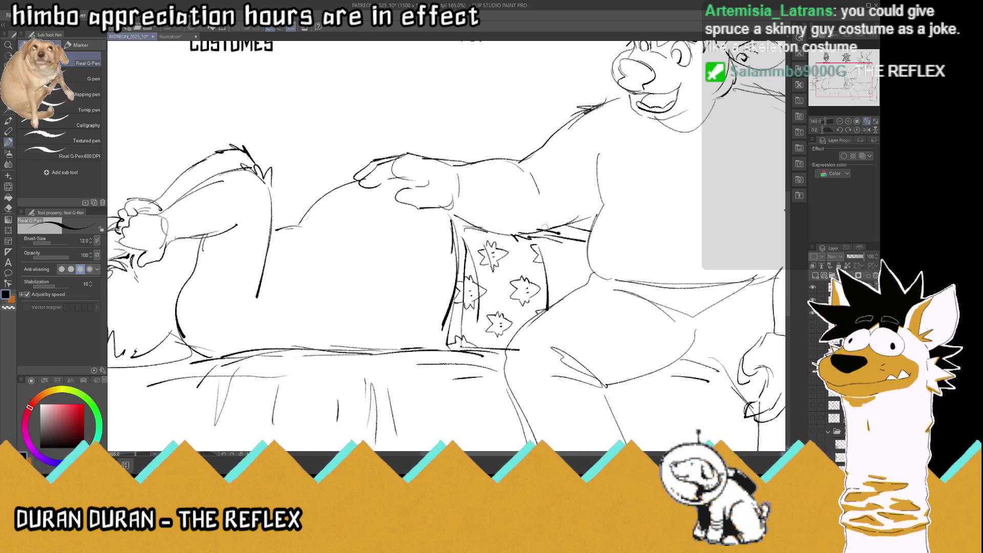
key(ctrl+0)
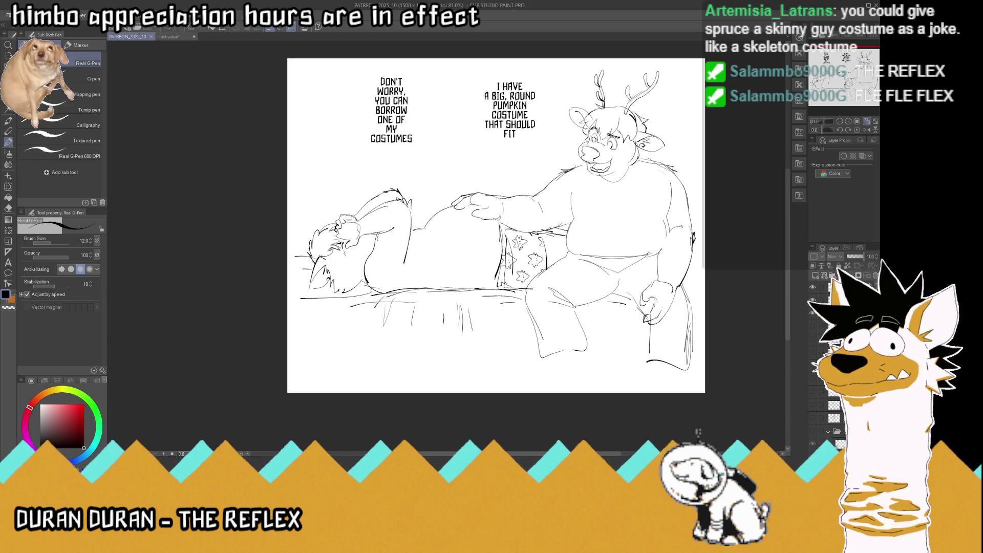
key(ctrl+alt+0)
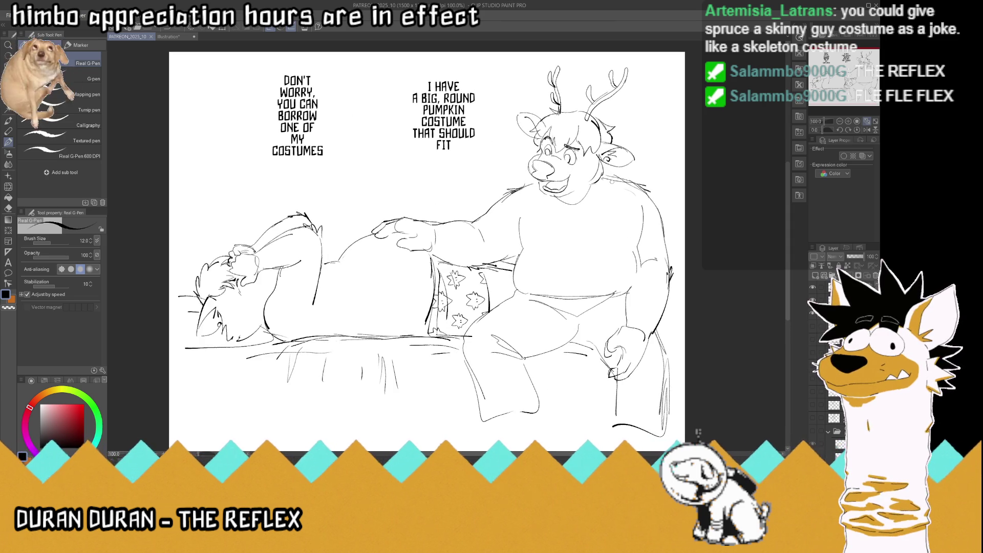
key(ctrl+0)
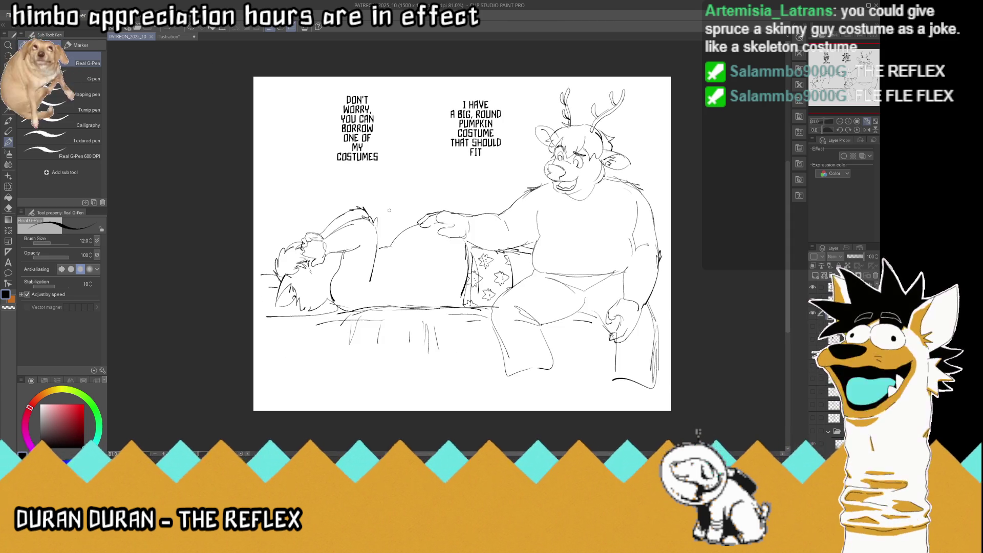
scroll(329, 198, up, 5)
scroll(448, 197, down, 2)
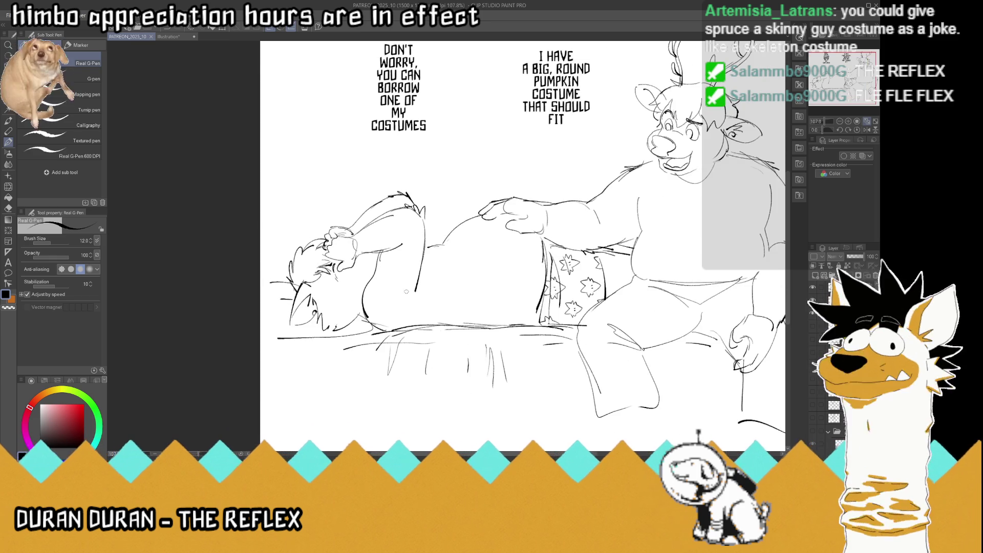
scroll(379, 230, up, 1)
scroll(389, 241, up, 1)
scroll(405, 256, down, 3)
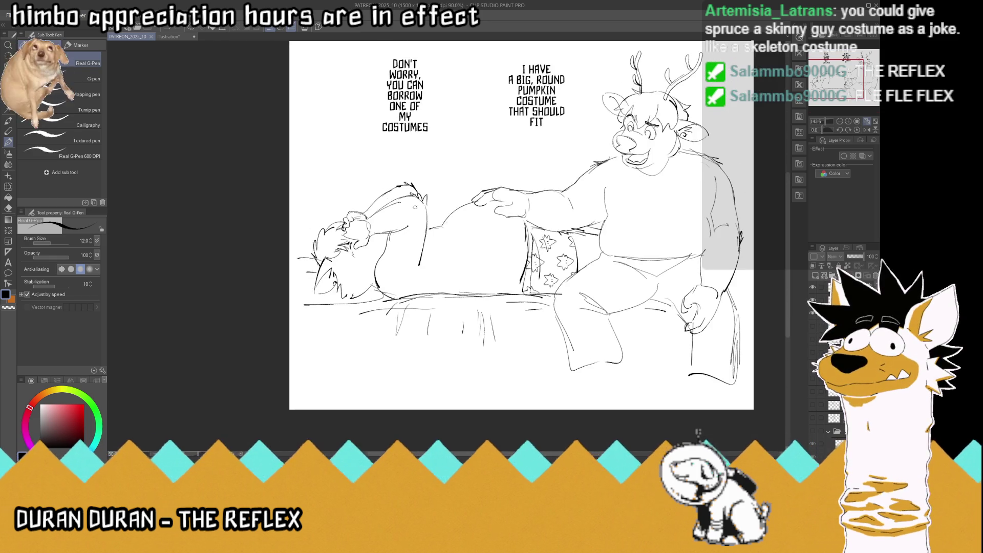
scroll(417, 269, up, 1)
scroll(417, 269, up, 1)
scroll(417, 270, up, 1)
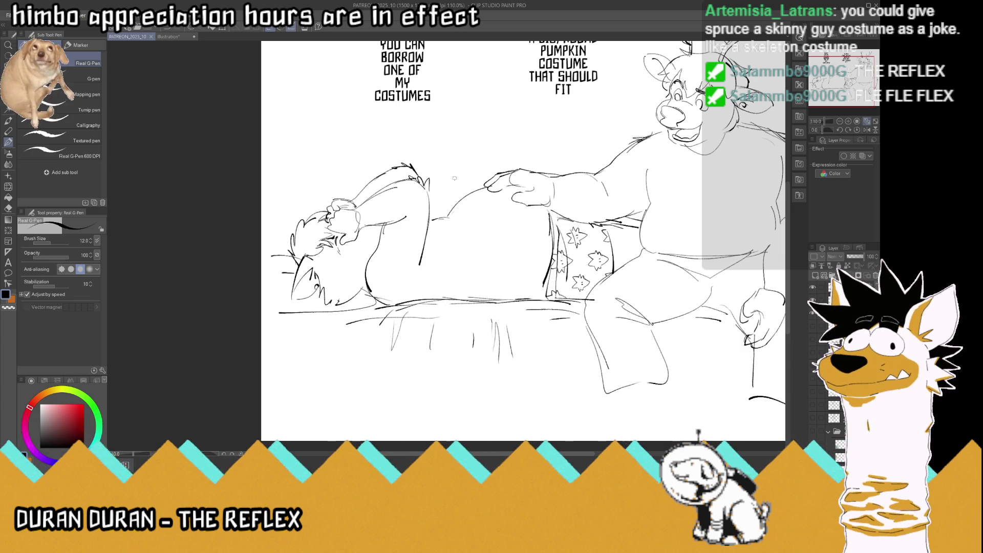
Rotate the page sideways and erase the stray scribbles at the end of the raised arm
drag(454, 178, 401, 148)
scroll(401, 148, up, 2)
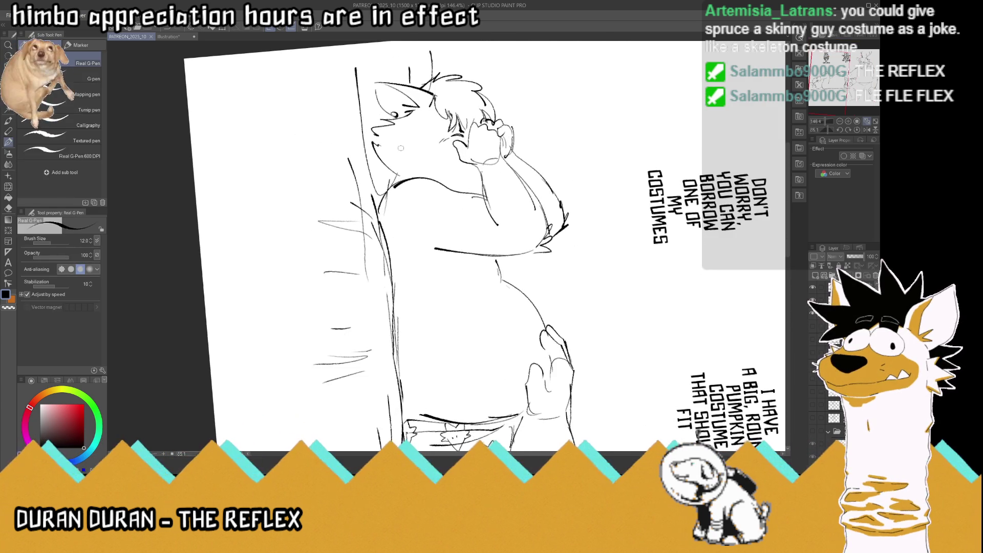
mouse_move(545, 239)
mouse_down()
mouse_move(539, 262)
mouse_move(566, 230)
mouse_up()
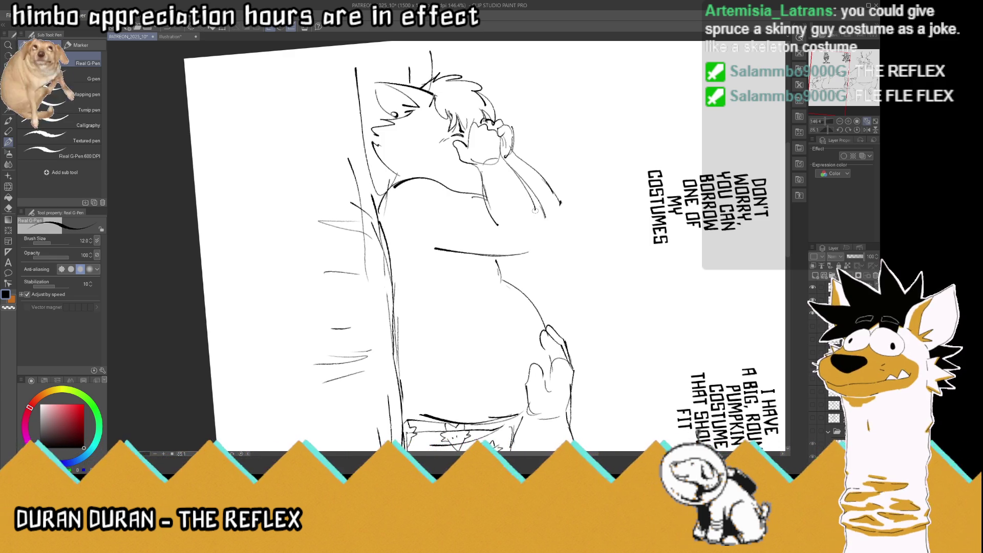
Sketch the sleeve, forearm and shoulder lines around the raised arm, undoing the extra strokes
mouse_move(482, 171)
mouse_down()
mouse_move(509, 164)
mouse_move(511, 219)
mouse_move(505, 233)
mouse_move(472, 226)
mouse_up()
mouse_move(526, 188)
mouse_down()
mouse_move(546, 241)
mouse_move(463, 254)
mouse_move(548, 236)
mouse_up()
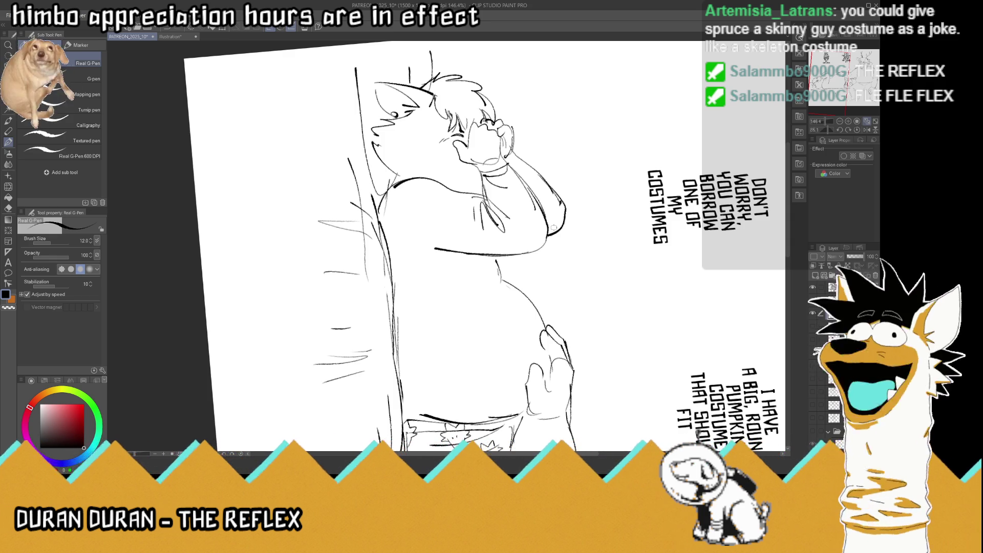
mouse_move(403, 206)
mouse_down()
mouse_move(468, 216)
mouse_move(392, 231)
mouse_move(467, 238)
mouse_up()
drag(481, 223, 476, 229)
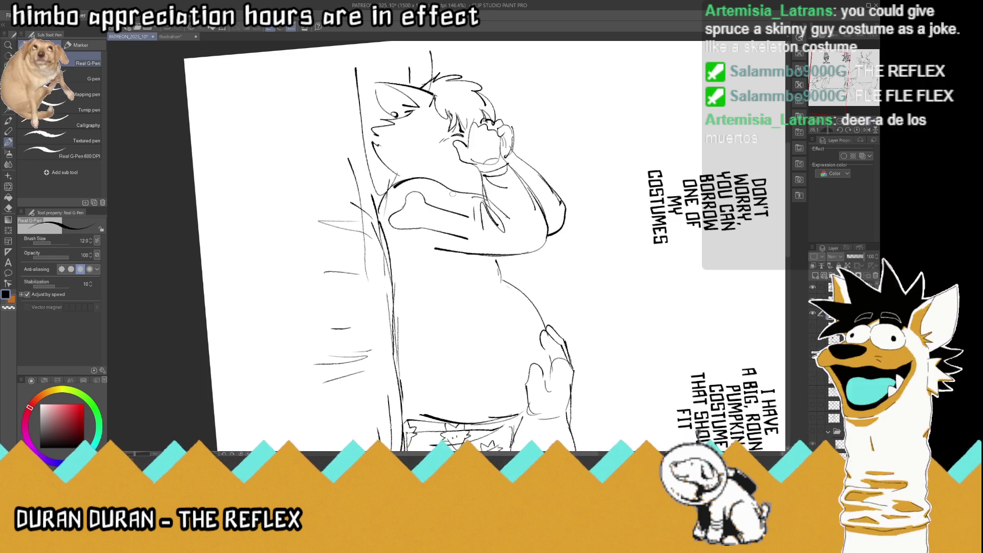
key(ctrl+z)
key(ctrl+z)
Save the comic file and set the page back upright
scroll(468, 179, down, 3)
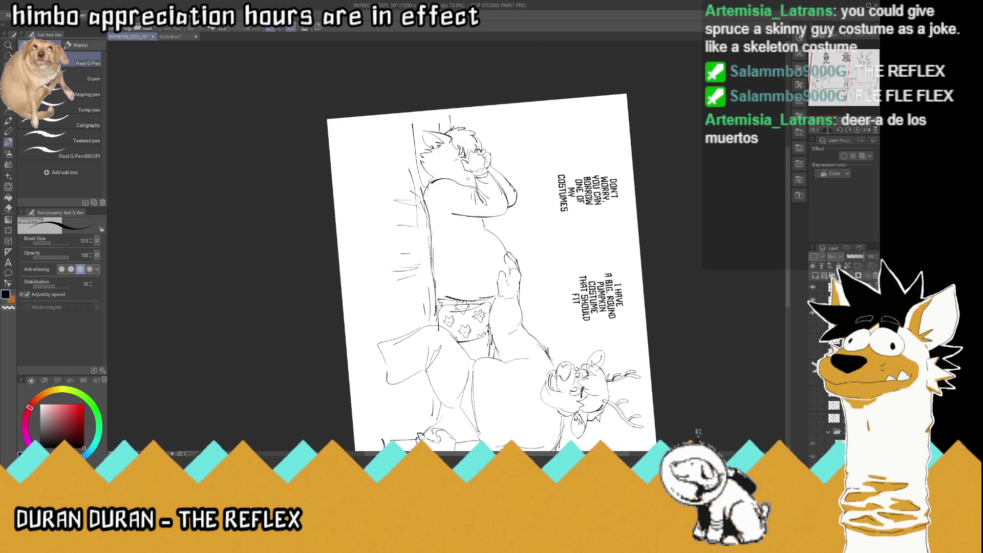
key(ctrl+s)
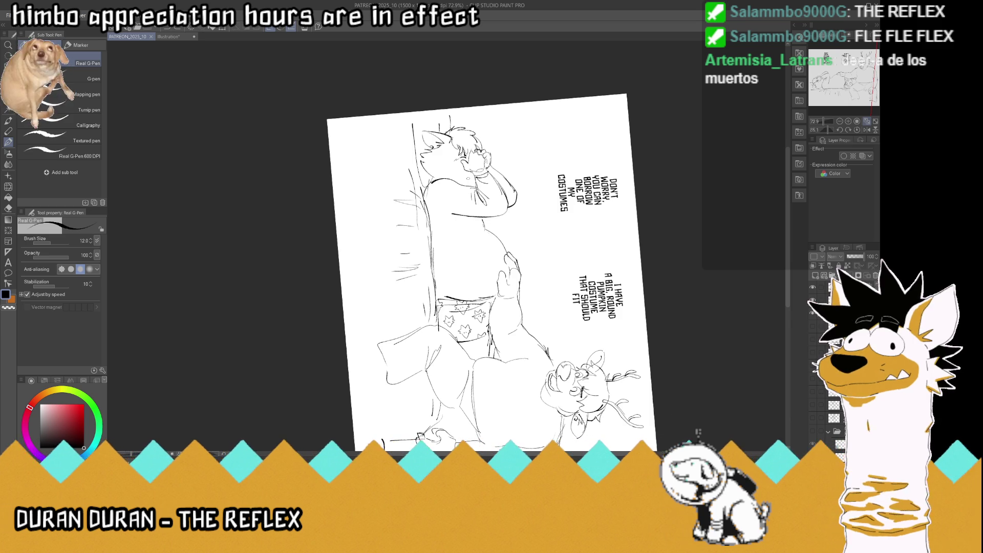
click(857, 130)
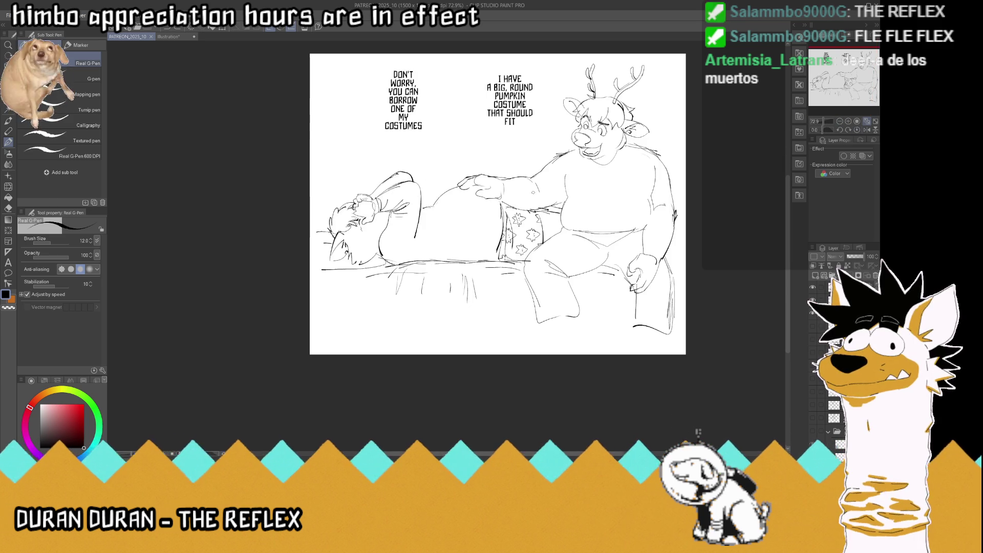
Zoom in on the deer's torso and sketch the chest, centre line, belly and neck lines
drag(827, 121, 835, 121)
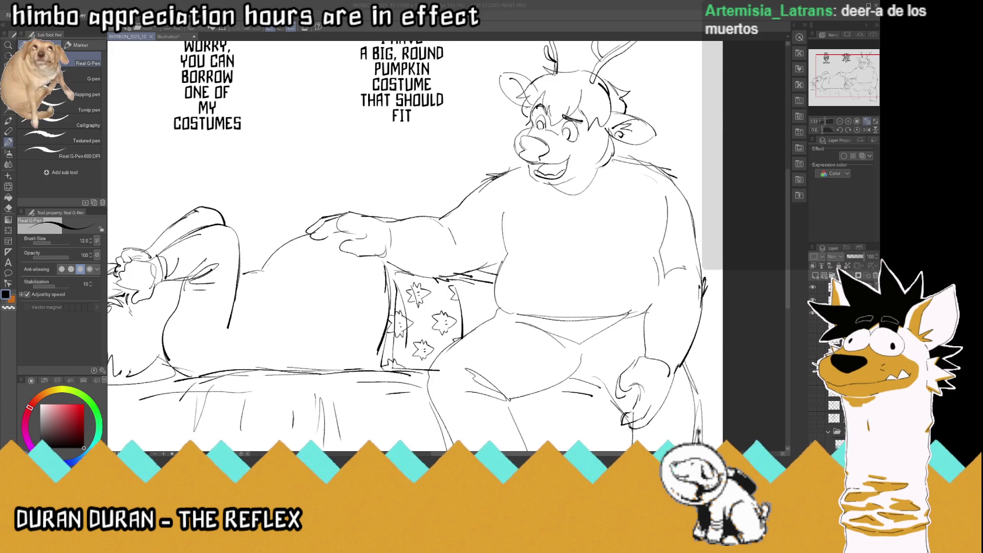
drag(567, 207, 518, 218)
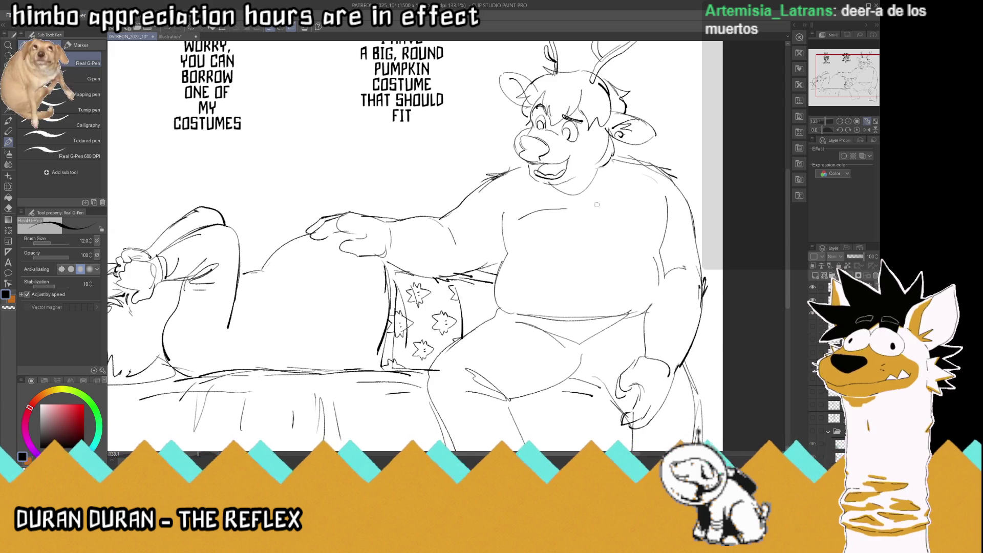
mouse_move(592, 204)
mouse_down()
mouse_move(650, 248)
mouse_move(594, 267)
mouse_move(518, 216)
mouse_up()
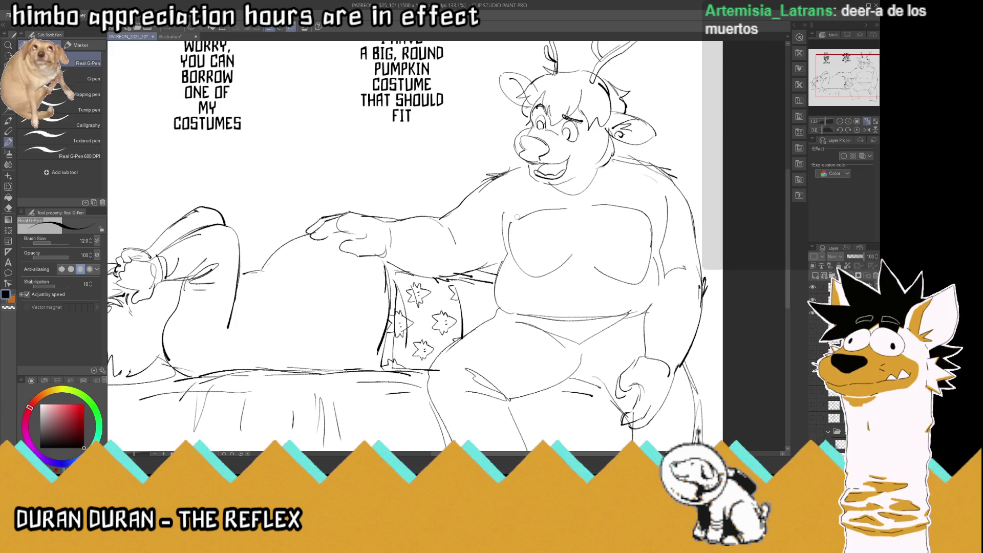
mouse_move(575, 263)
mouse_down()
mouse_move(576, 309)
mouse_move(594, 308)
mouse_up()
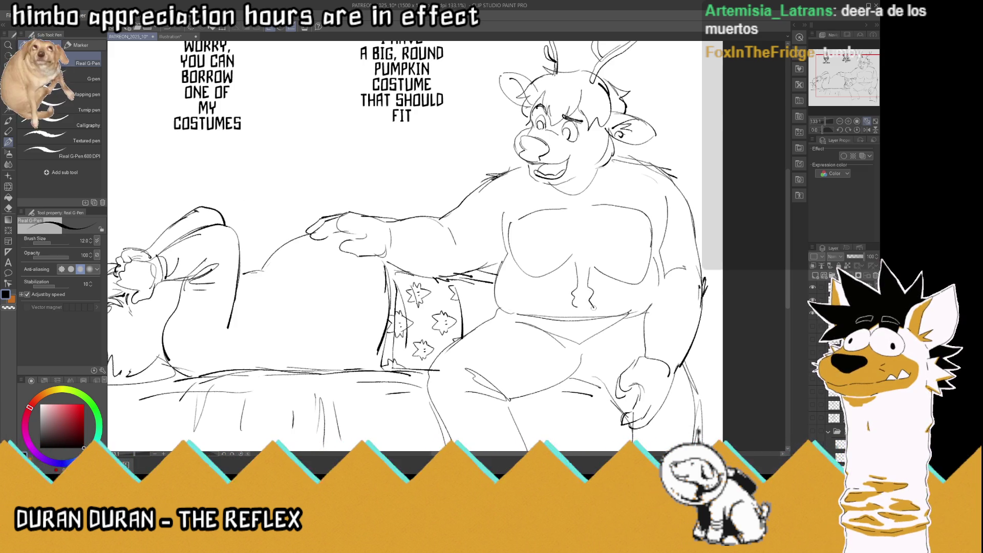
drag(572, 269, 552, 296)
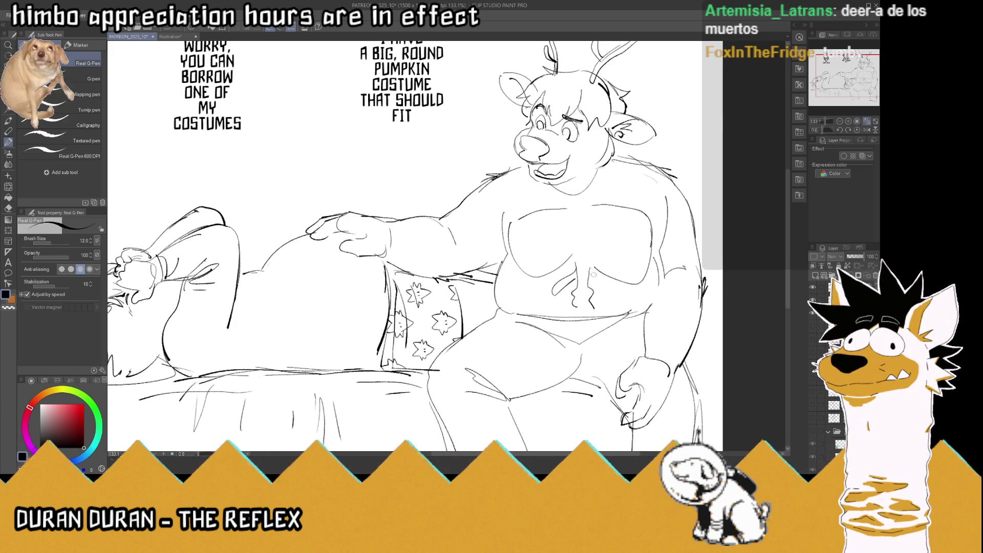
drag(595, 270, 609, 294)
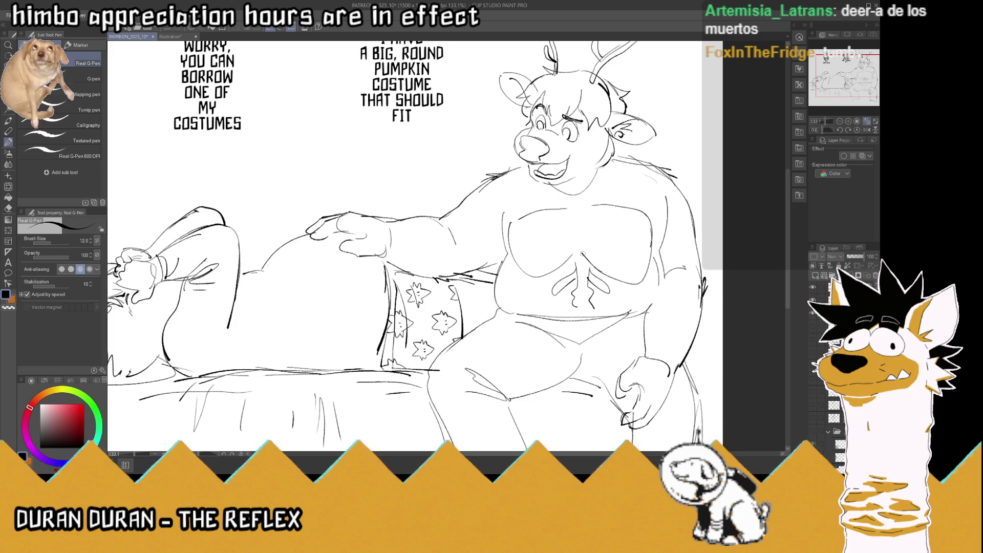
drag(572, 249, 590, 197)
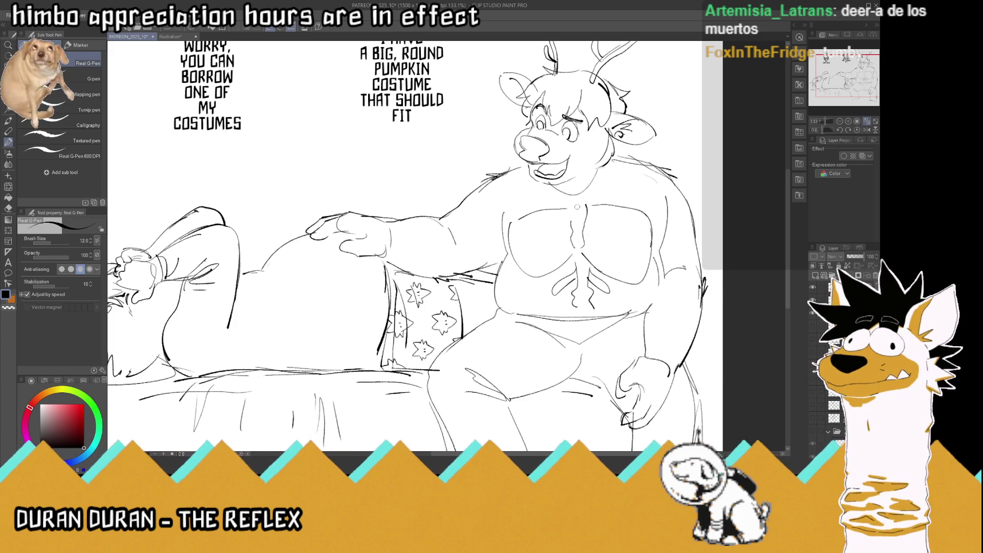
mouse_move(603, 168)
mouse_down()
mouse_move(574, 196)
mouse_move(551, 186)
mouse_move(573, 227)
mouse_move(583, 202)
mouse_up()
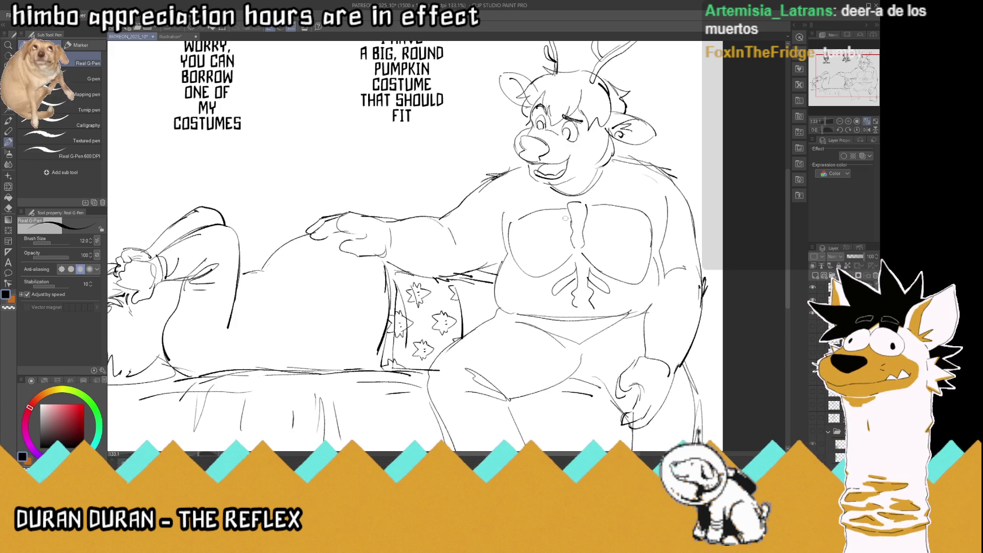
Draw the left and right rib outlines and the sternum tip below the ribcage
drag(569, 213, 510, 234)
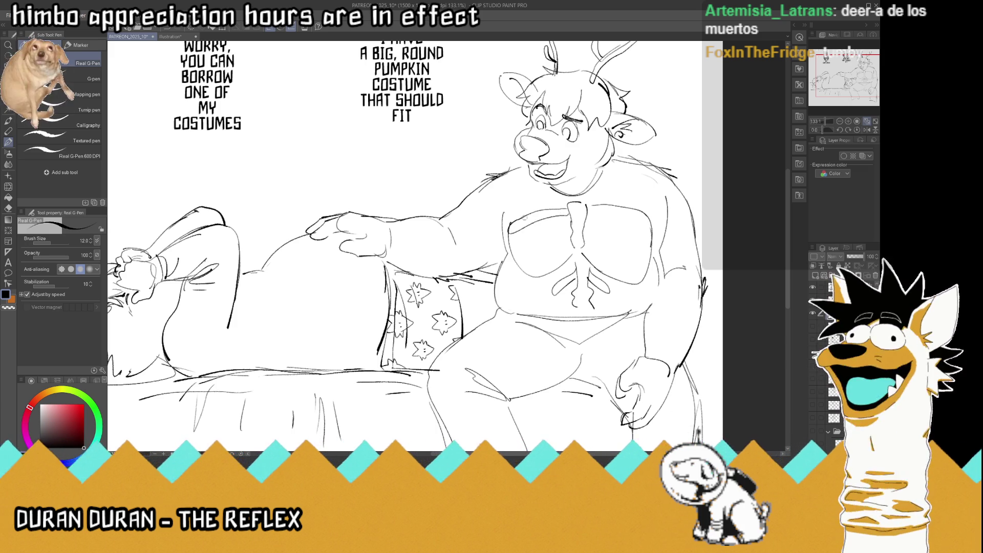
drag(568, 222, 506, 248)
drag(557, 226, 506, 250)
mouse_move(572, 226)
mouse_down()
mouse_move(518, 254)
mouse_move(516, 268)
mouse_move(562, 250)
mouse_move(533, 274)
mouse_up()
drag(572, 255, 532, 278)
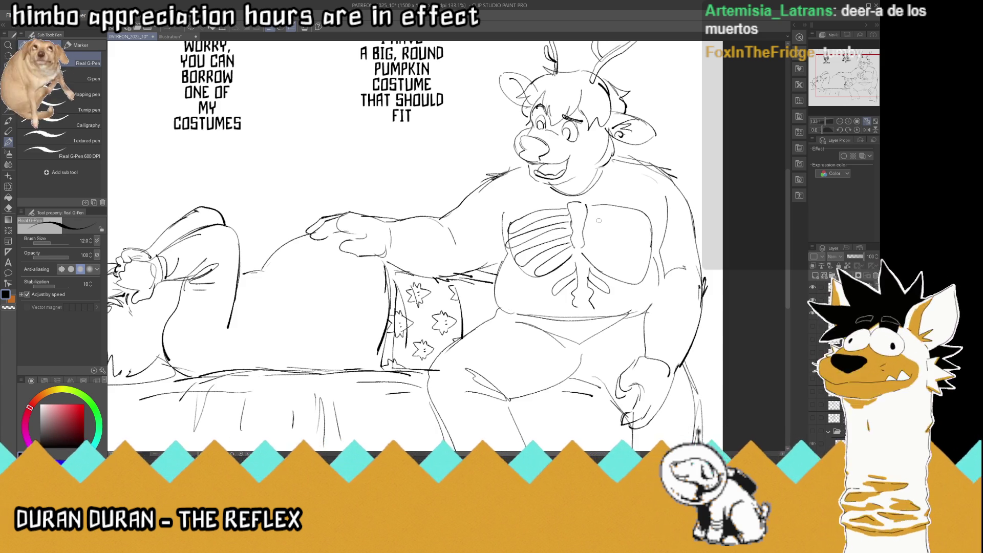
drag(586, 210, 653, 229)
mouse_move(584, 221)
mouse_down()
mouse_move(623, 226)
mouse_move(652, 245)
mouse_move(625, 252)
mouse_move(629, 242)
mouse_move(633, 274)
mouse_move(589, 269)
mouse_move(612, 284)
mouse_up()
drag(619, 282, 581, 252)
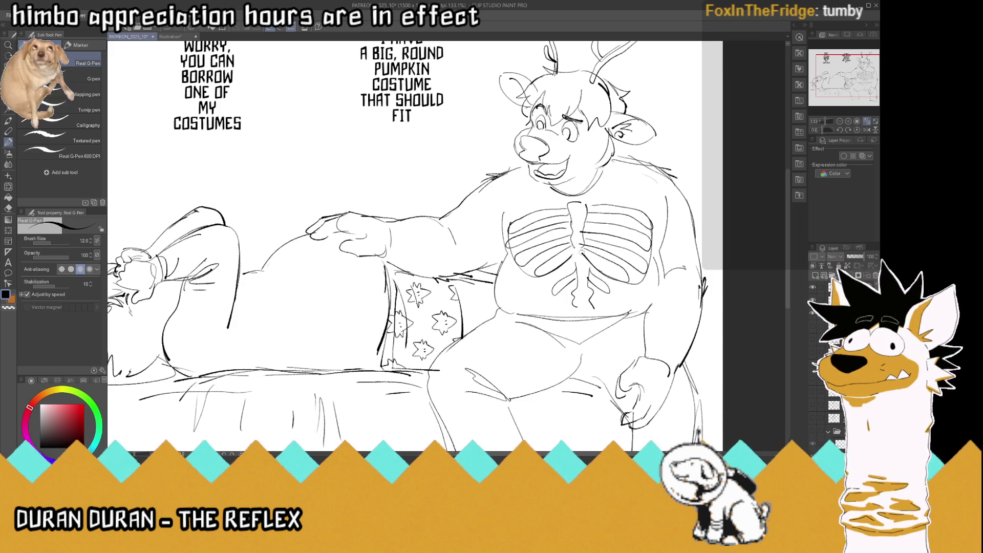
mouse_move(592, 301)
mouse_down()
mouse_move(584, 319)
mouse_move(574, 304)
mouse_up()
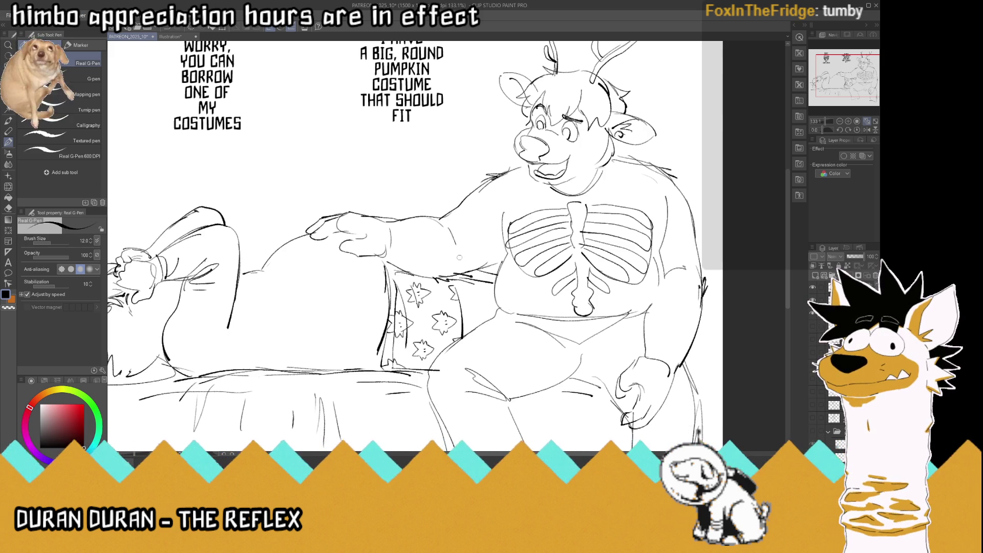
scroll(460, 258, down, 5)
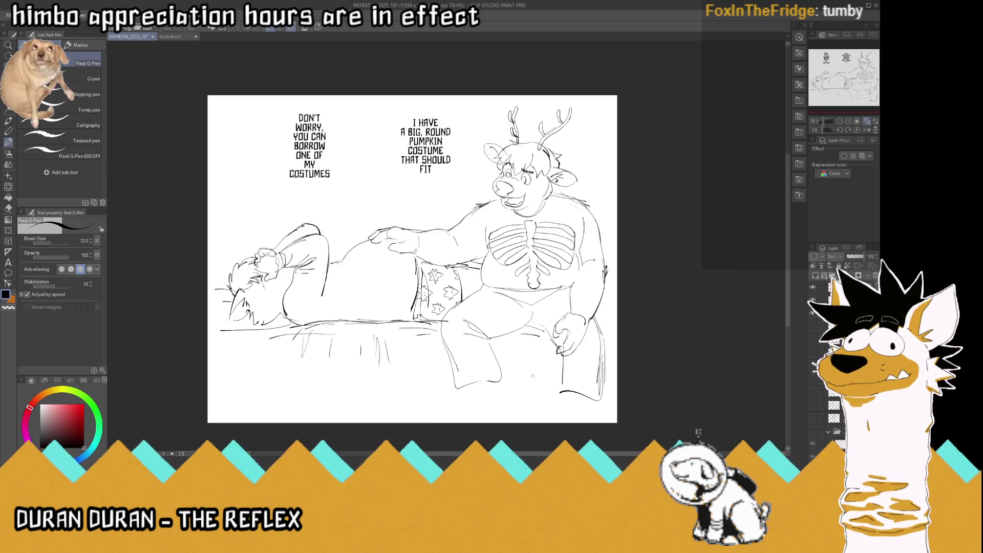
Zoom out and draw bone lines under the chin, along the forearm, and on both hands' knuckles and wrists
scroll(533, 376, up, 1)
scroll(533, 376, up, 1)
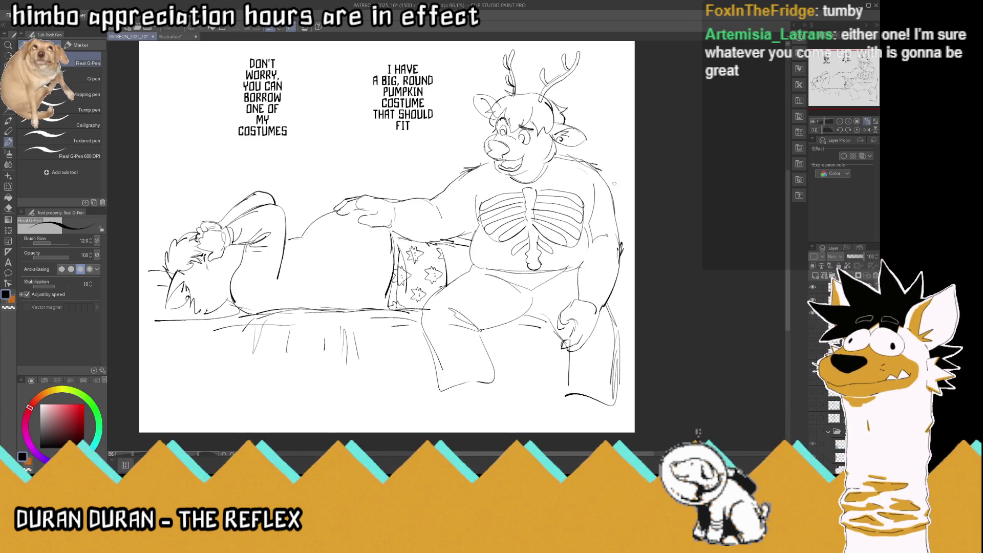
mouse_move(559, 192)
mouse_down()
mouse_move(540, 178)
mouse_move(499, 194)
mouse_move(551, 178)
mouse_move(594, 184)
mouse_move(560, 186)
mouse_move(610, 237)
mouse_move(597, 201)
mouse_up()
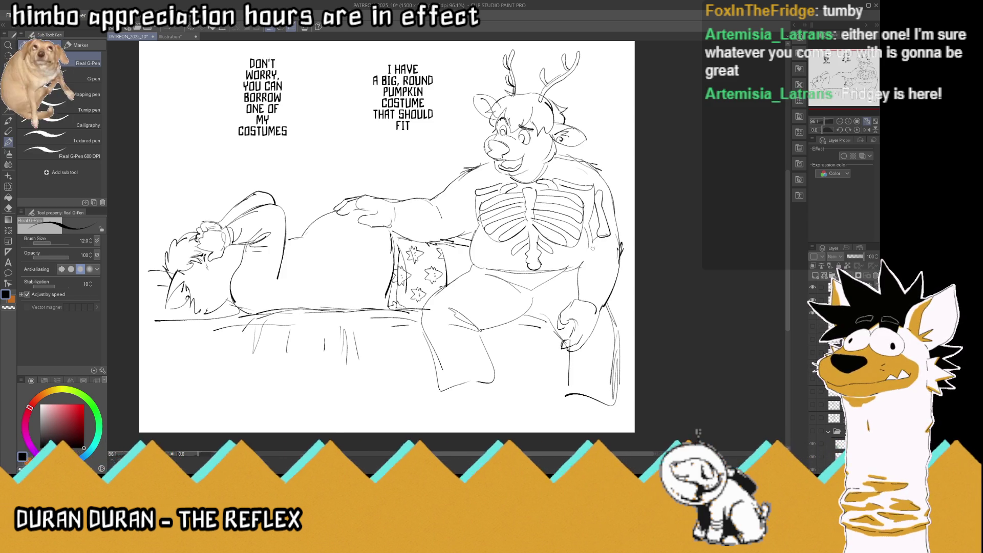
mouse_move(598, 243)
mouse_down()
mouse_move(583, 300)
mouse_move(591, 297)
mouse_up()
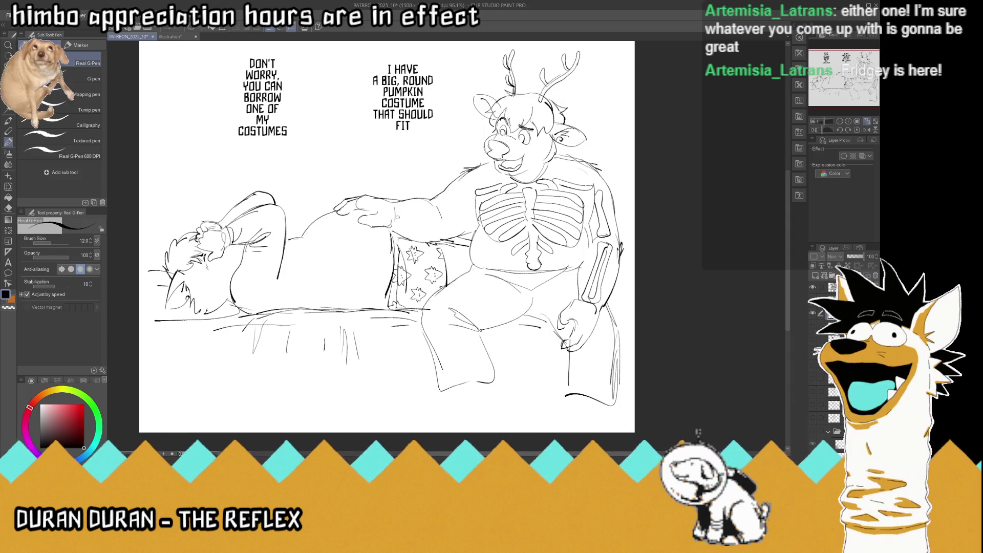
mouse_move(399, 218)
mouse_down()
mouse_move(396, 205)
mouse_move(438, 211)
mouse_move(433, 230)
mouse_move(422, 223)
mouse_move(436, 232)
mouse_up()
drag(436, 229, 402, 223)
mouse_move(405, 226)
mouse_down()
mouse_move(399, 217)
mouse_move(476, 183)
mouse_move(445, 223)
mouse_up()
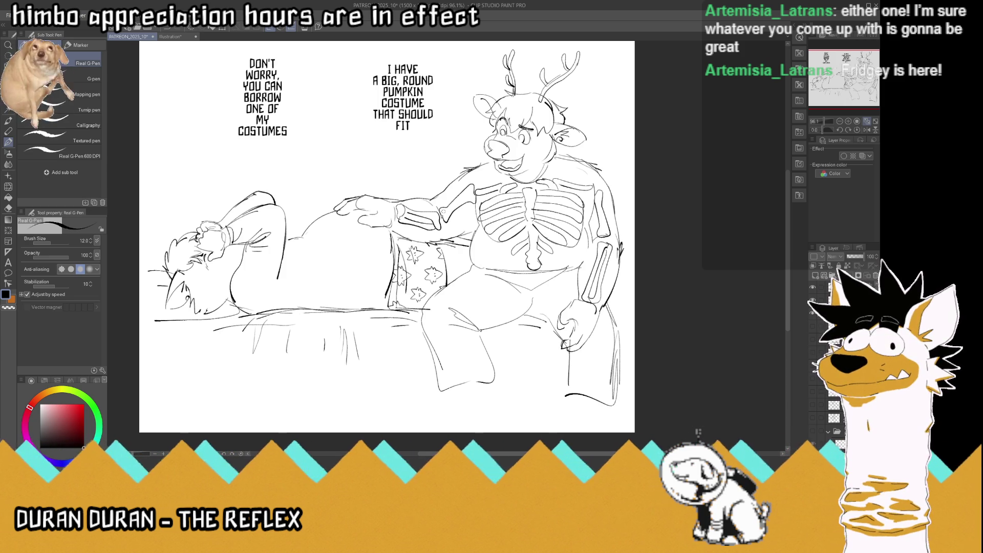
mouse_move(599, 303)
mouse_down()
mouse_move(591, 321)
mouse_move(585, 298)
mouse_up()
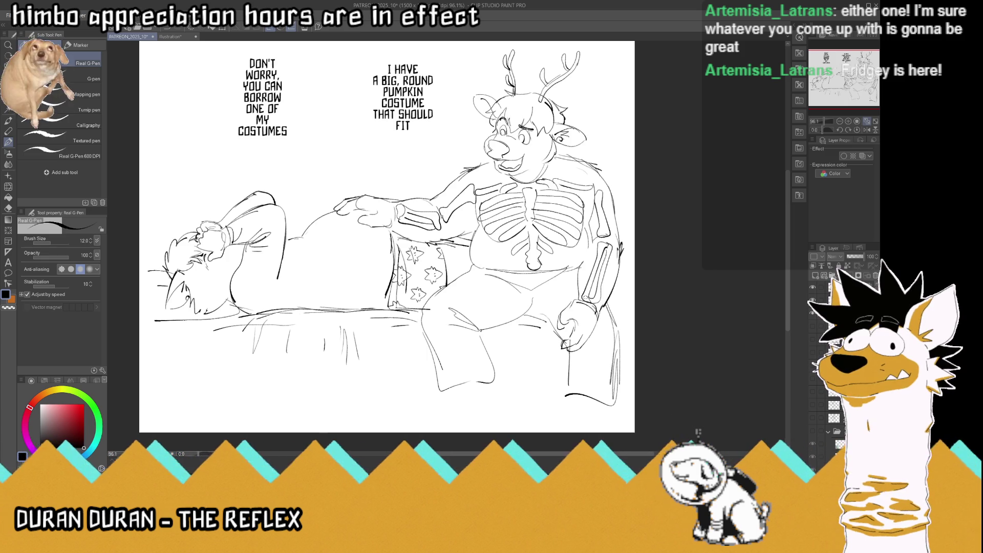
drag(392, 200, 388, 223)
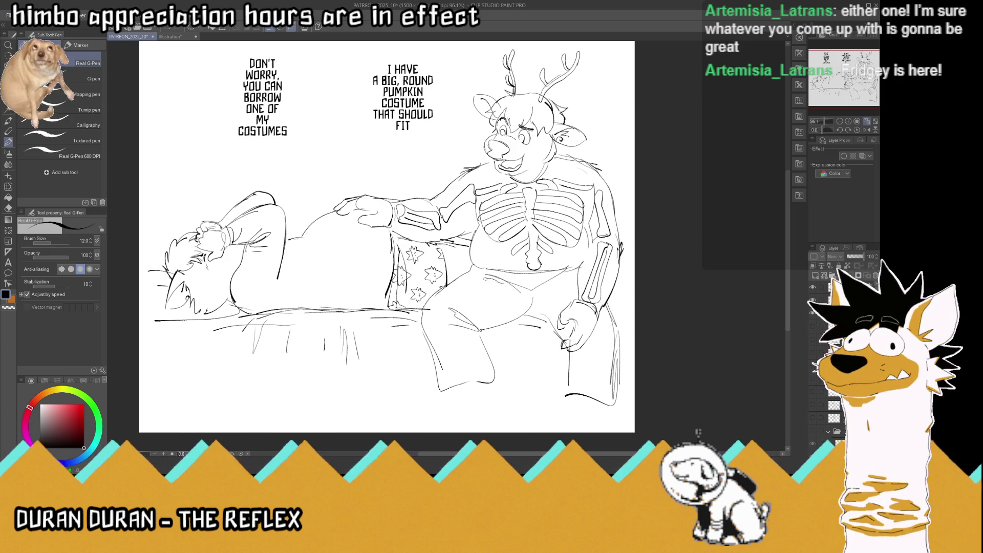
Draw bone lines across both of the deer's thighs and lap
drag(459, 296, 446, 309)
mouse_move(498, 284)
mouse_down()
mouse_move(512, 291)
mouse_move(446, 311)
mouse_up()
mouse_move(556, 291)
mouse_down()
mouse_move(566, 304)
mouse_move(550, 279)
mouse_move(580, 279)
mouse_up()
mouse_move(597, 330)
mouse_down()
mouse_move(607, 336)
mouse_move(601, 393)
mouse_move(589, 377)
mouse_move(592, 341)
mouse_up()
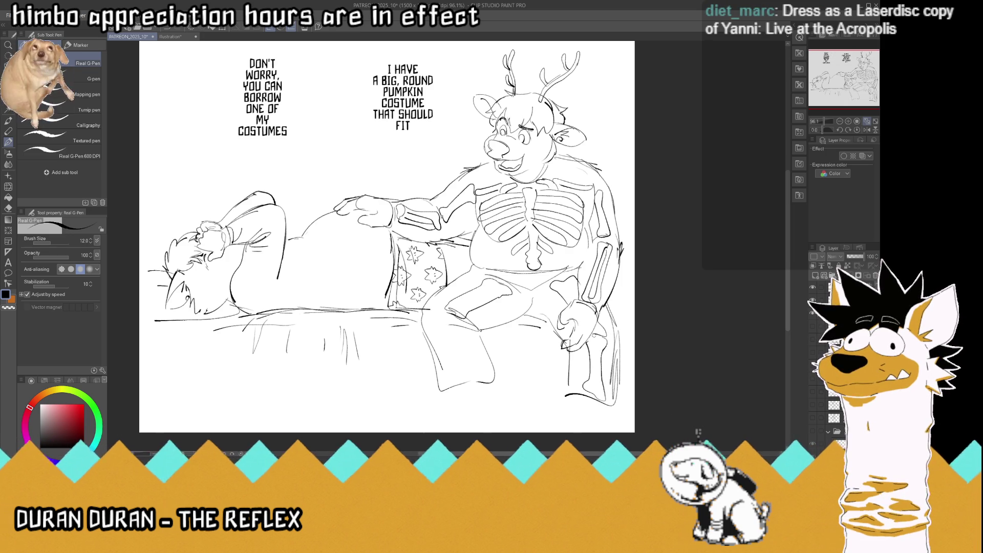
Draw the shin and pelvis bones, add a bone line up the right arm, and save
mouse_move(456, 315)
mouse_down()
mouse_move(441, 322)
mouse_move(469, 378)
mouse_move(479, 364)
mouse_move(453, 313)
mouse_up()
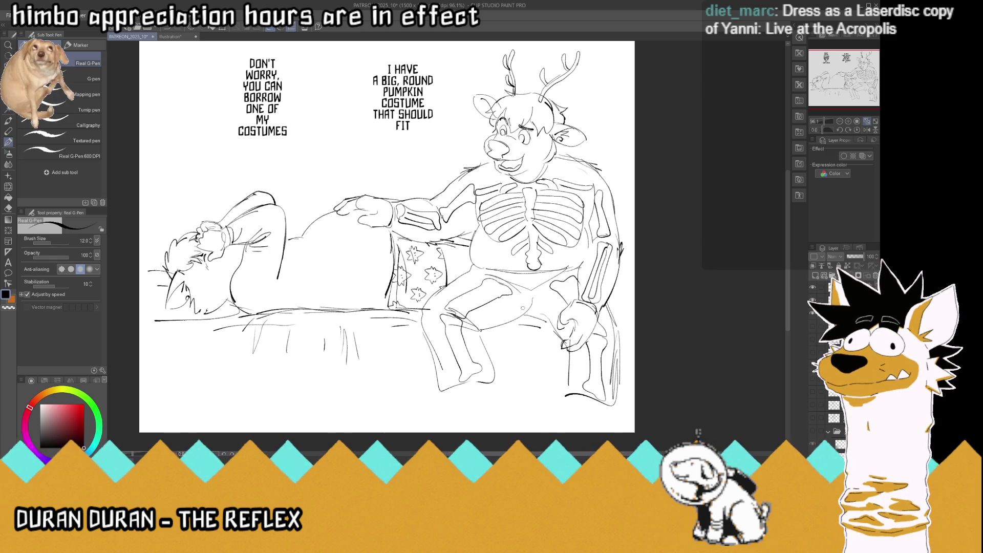
drag(524, 290, 528, 303)
mouse_move(528, 302)
mouse_down()
mouse_move(512, 291)
mouse_move(548, 305)
mouse_move(544, 287)
mouse_move(499, 261)
mouse_move(491, 274)
mouse_move(547, 283)
mouse_move(553, 263)
mouse_move(573, 262)
mouse_move(568, 281)
mouse_up()
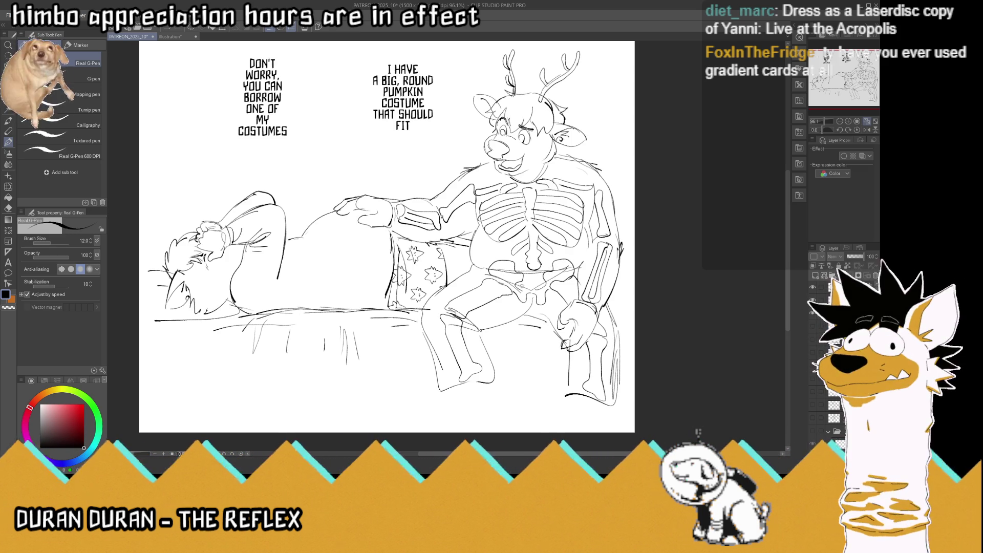
mouse_move(536, 291)
mouse_down()
mouse_move(524, 292)
mouse_move(525, 276)
mouse_move(538, 276)
mouse_move(530, 268)
mouse_up()
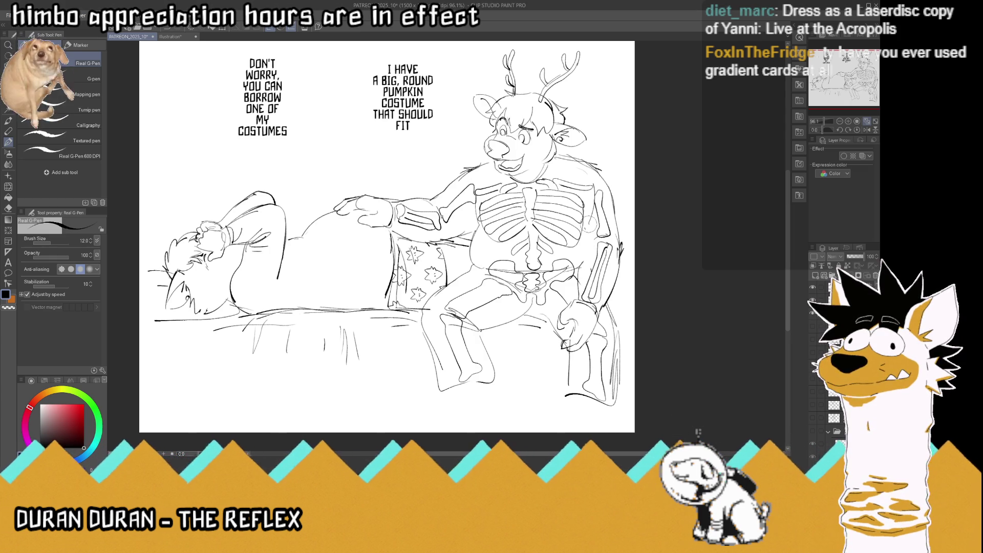
drag(578, 297, 592, 202)
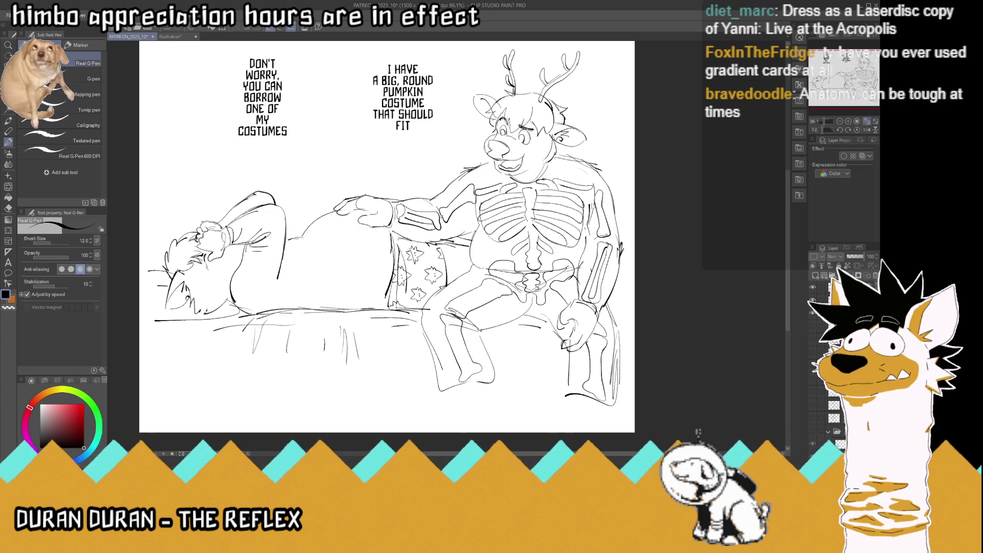
key(ctrl+s)
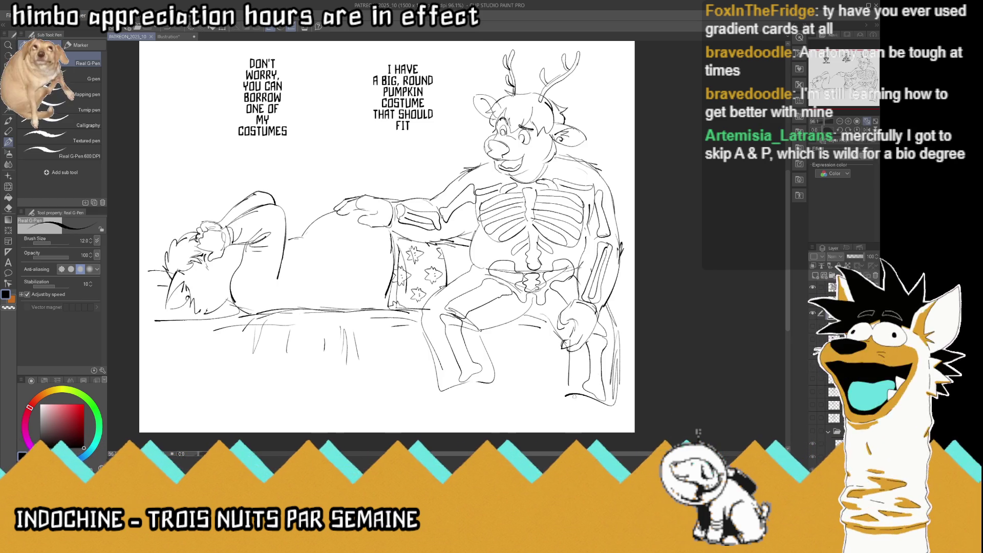
Sketch sneakers on the deer's feet and a floor line beneath them
drag(575, 397, 583, 398)
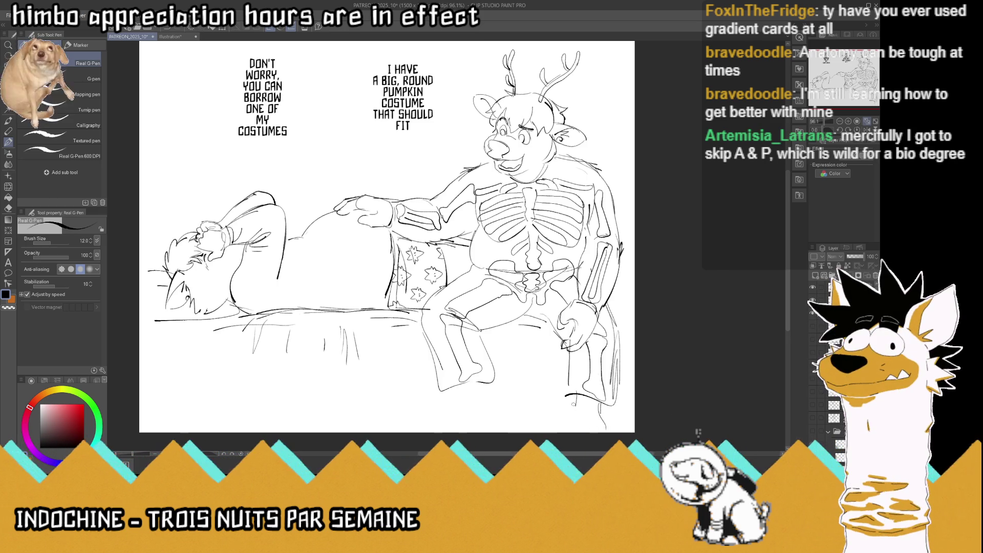
mouse_move(448, 379)
mouse_down()
mouse_move(459, 402)
mouse_move(493, 399)
mouse_move(461, 394)
mouse_up()
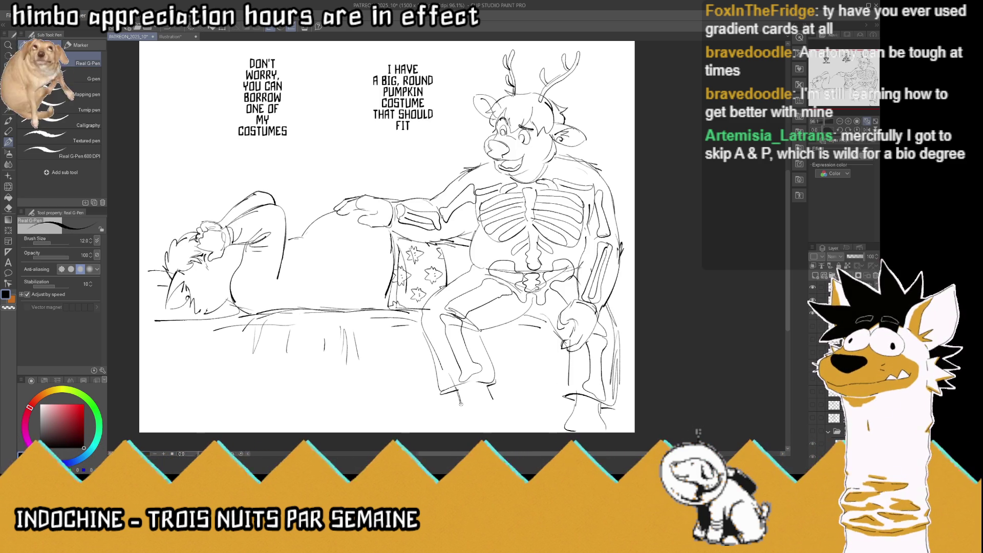
drag(493, 401, 501, 421)
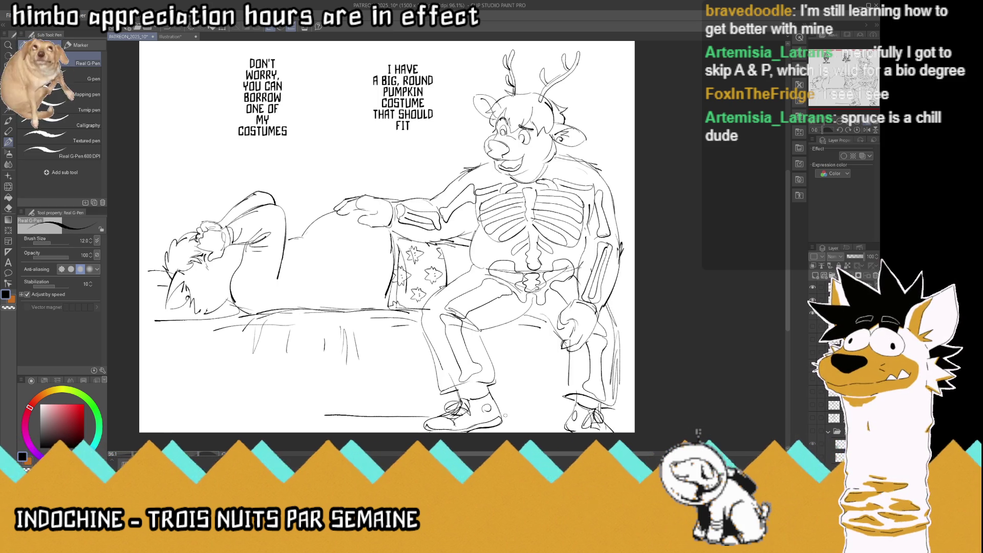
drag(505, 416, 539, 415)
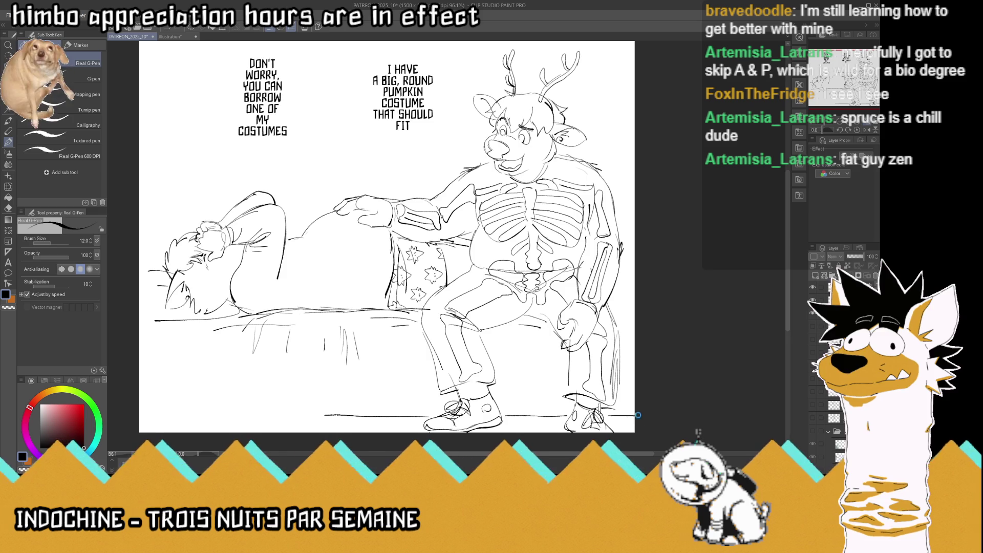
Extend the couch back to the page's right edge and save the comic
drag(617, 321, 635, 318)
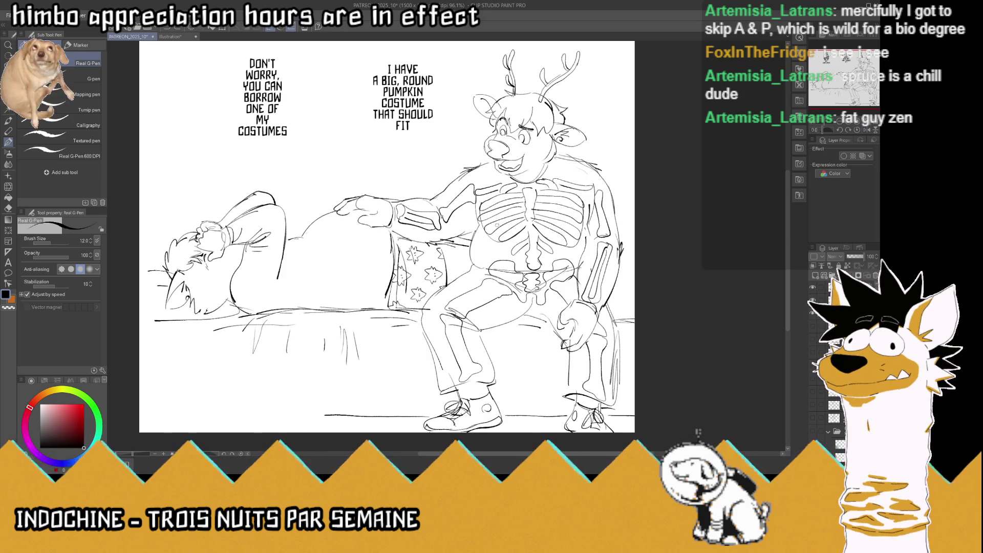
mouse_move(619, 283)
mouse_down()
mouse_move(637, 286)
mouse_move(634, 311)
mouse_up()
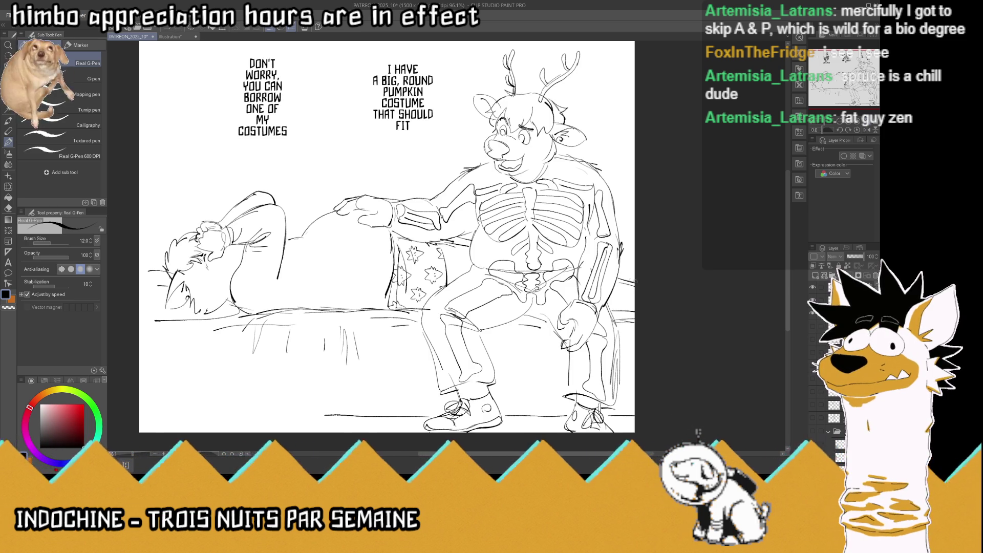
key(ctrl+s)
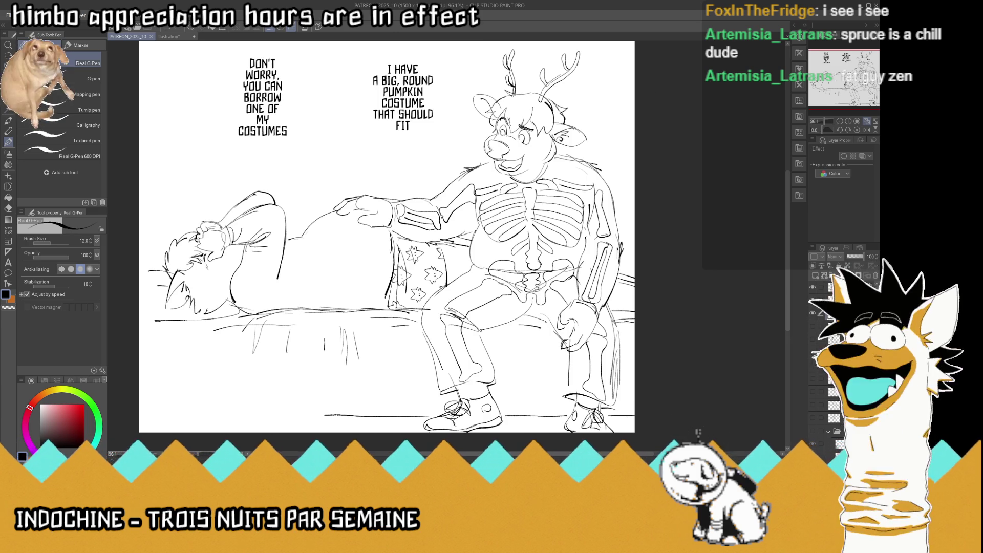
Fit the whole page, draw bone shapes on the right and left antlers, and save
click(867, 123)
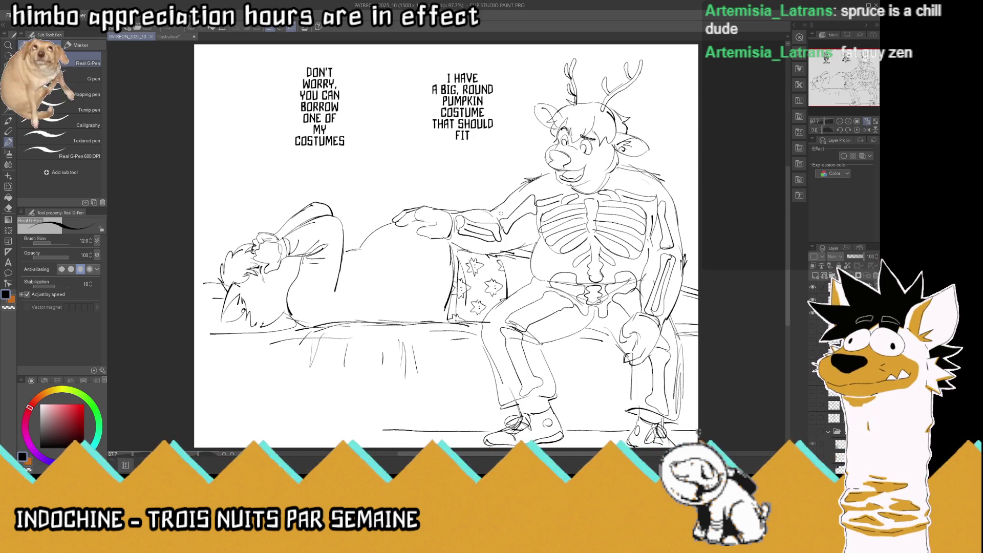
mouse_move(633, 74)
mouse_down()
mouse_move(635, 108)
mouse_move(637, 93)
mouse_up()
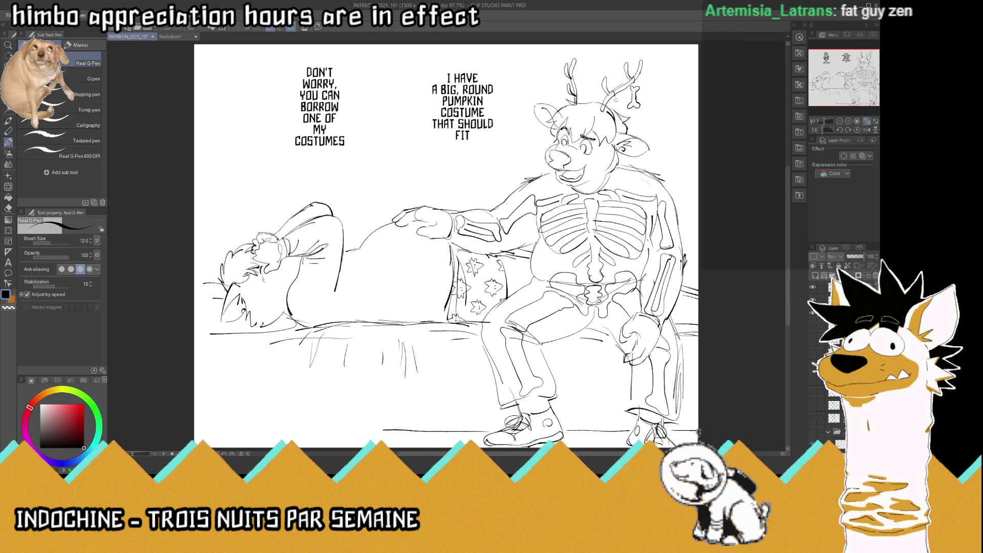
drag(616, 101, 618, 113)
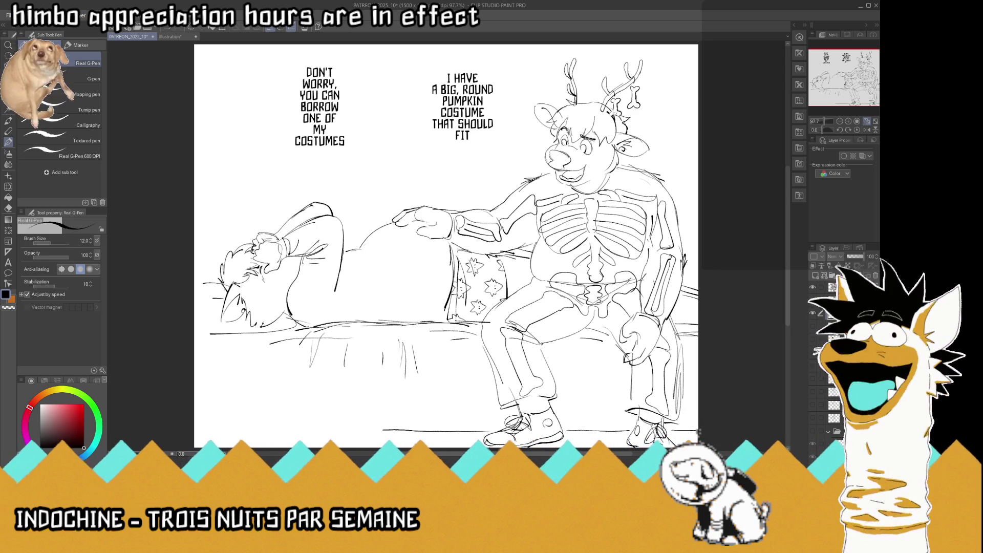
mouse_move(572, 76)
mouse_down()
mouse_move(562, 101)
mouse_move(568, 90)
mouse_up()
drag(576, 76, 569, 84)
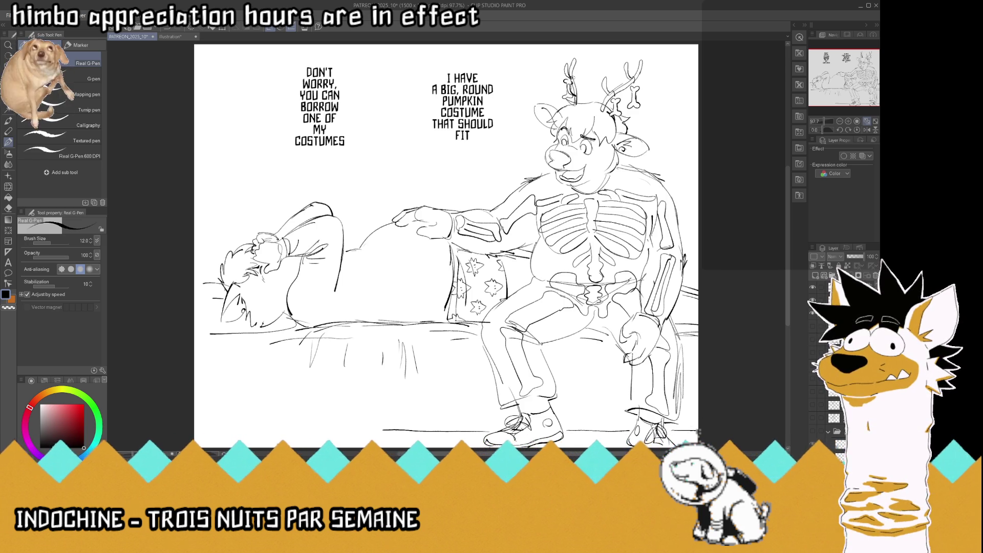
key(ctrl+s)
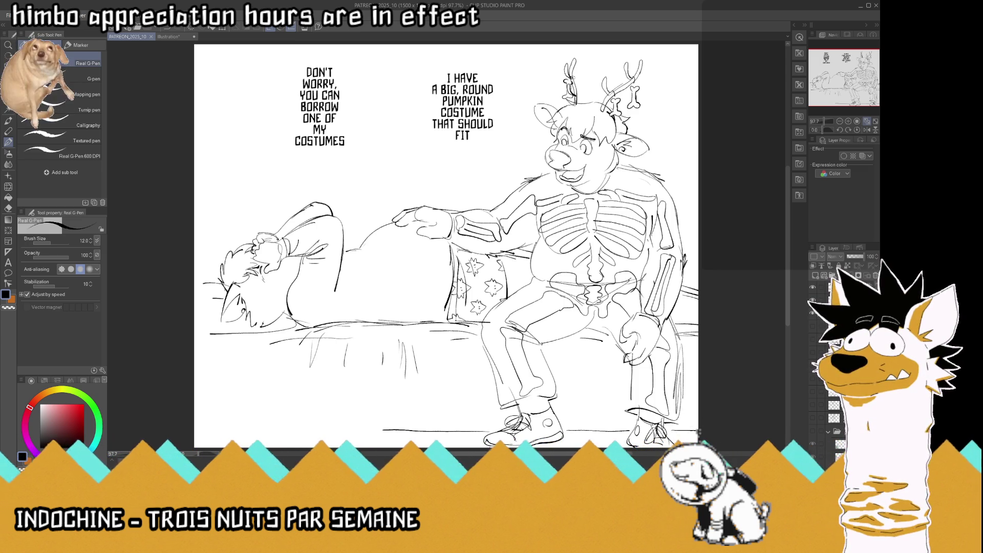
Add hair strokes on the reclining character's head
mouse_move(582, 115)
mouse_down()
mouse_move(602, 135)
mouse_move(563, 112)
mouse_up()
drag(666, 389, 699, 433)
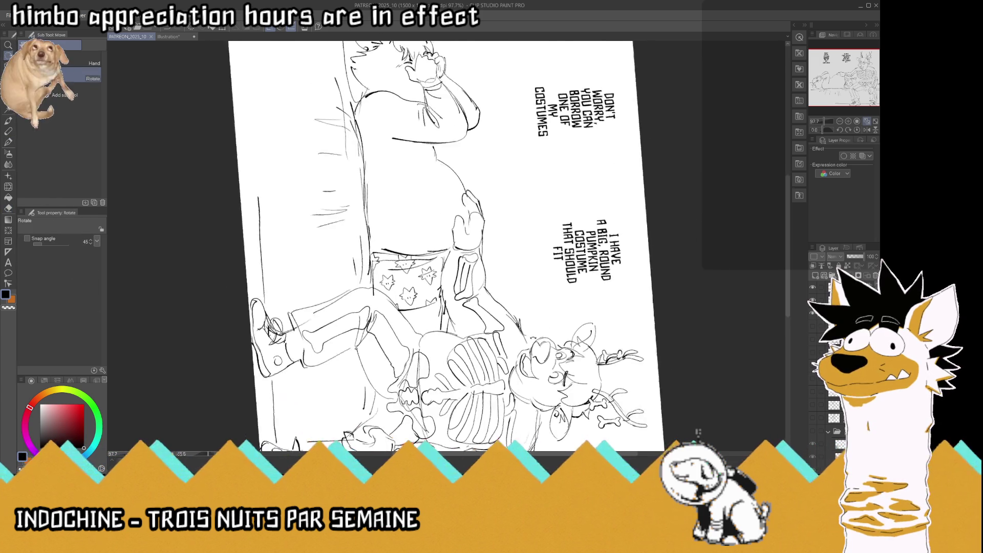
scroll(699, 433, down, 3)
scroll(699, 432, up, 4)
scroll(699, 433, down, 3)
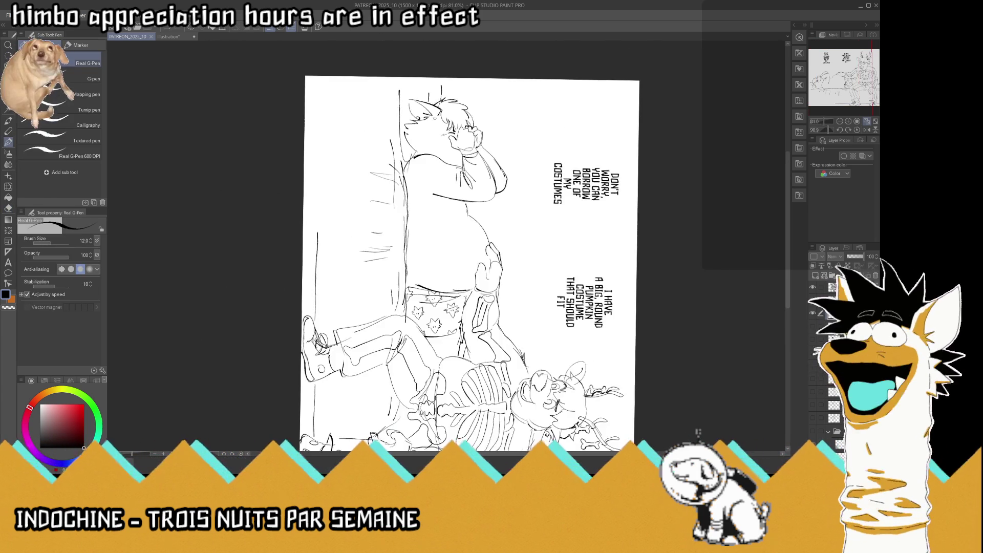
scroll(433, 125, up, 4)
scroll(434, 125, down, 1)
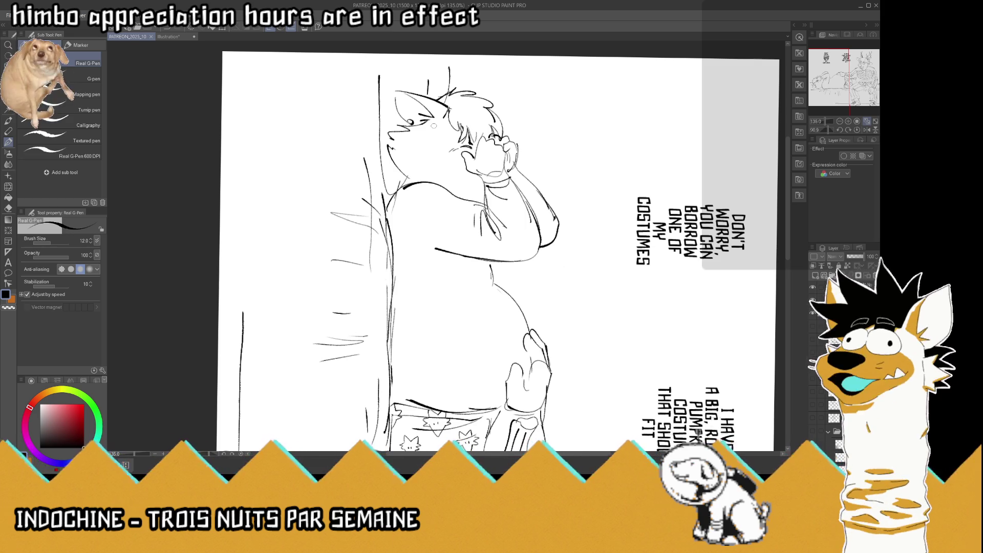
Add a cheek stroke, extend the belly and arm line leftward, and reset to an upright whole-page view
mouse_move(402, 179)
mouse_down()
mouse_move(412, 167)
mouse_move(390, 161)
mouse_move(453, 156)
mouse_move(445, 180)
mouse_up()
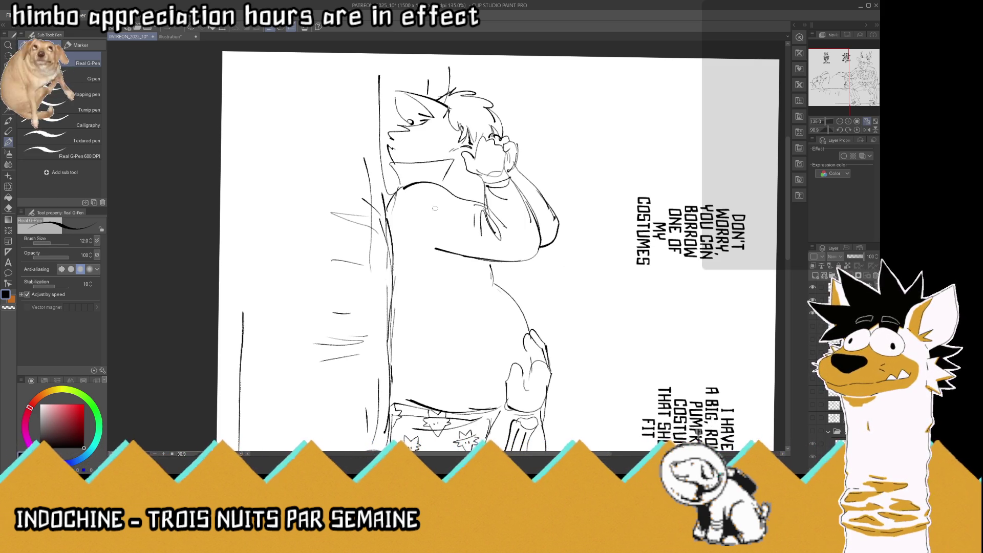
mouse_move(456, 254)
mouse_down()
mouse_move(419, 252)
mouse_move(438, 338)
mouse_move(404, 380)
mouse_move(435, 299)
mouse_up()
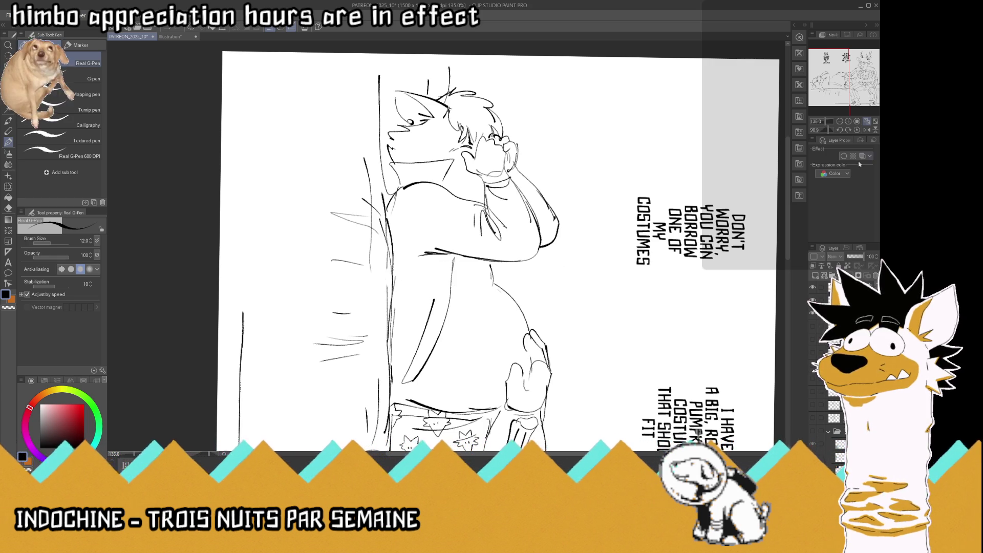
click(857, 130)
click(867, 121)
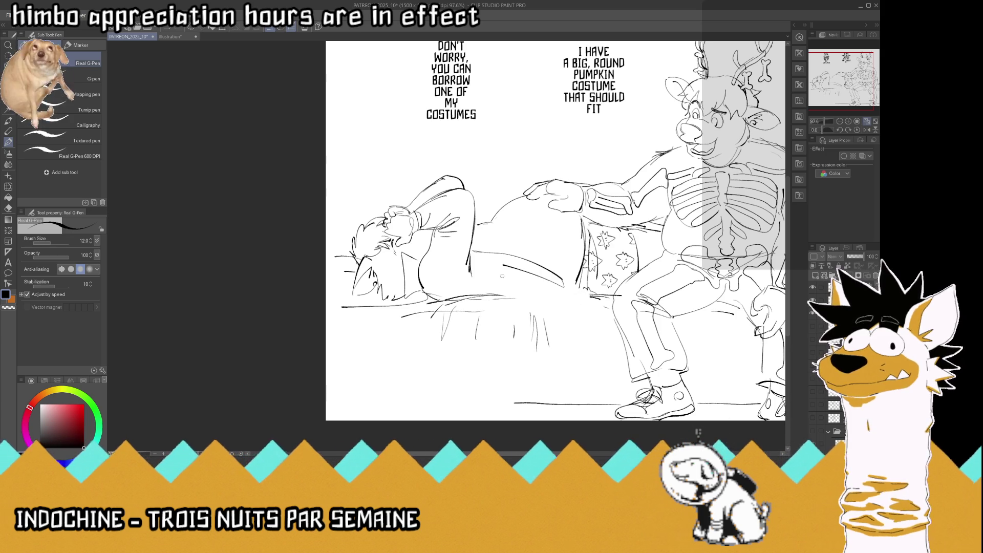
Ink the curved sofa edge beneath the characters, undoing and erasing the stray strokes
mouse_move(557, 275)
mouse_down()
mouse_move(604, 306)
mouse_move(563, 308)
mouse_move(579, 322)
mouse_move(510, 299)
mouse_up()
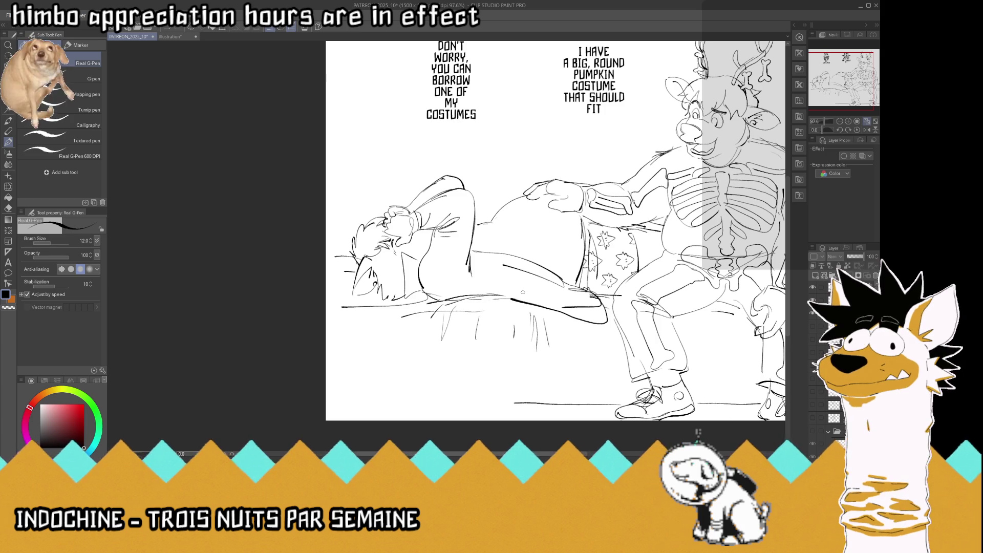
key(ctrl+z)
mouse_move(592, 293)
mouse_down()
mouse_move(561, 321)
mouse_move(502, 298)
mouse_up()
mouse_move(569, 296)
mouse_down()
mouse_move(551, 313)
mouse_move(519, 283)
mouse_up()
key(ctrl+z)
key(ctrl+z)
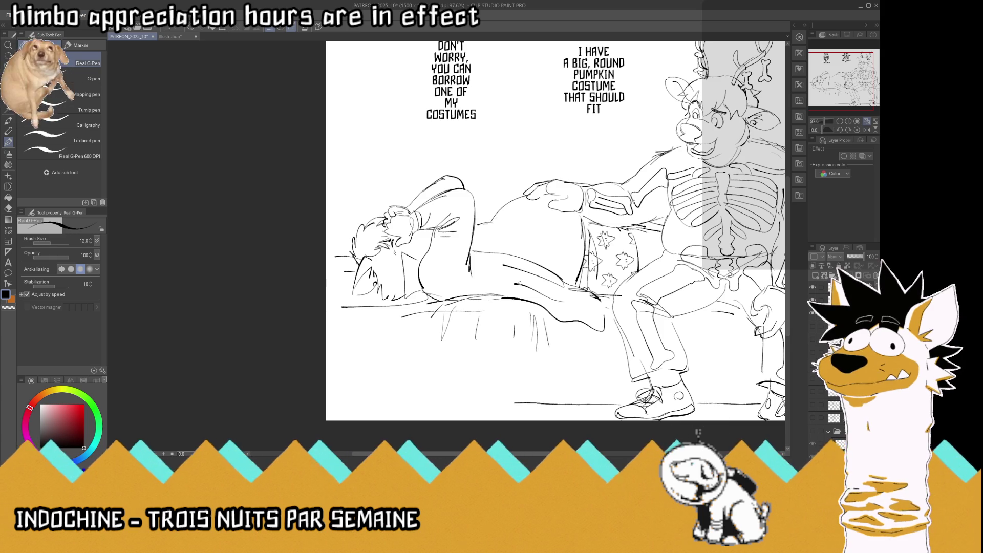
Add a short line on the character's back, a stroke along the sofa, and extend the floor line left
drag(404, 251, 403, 274)
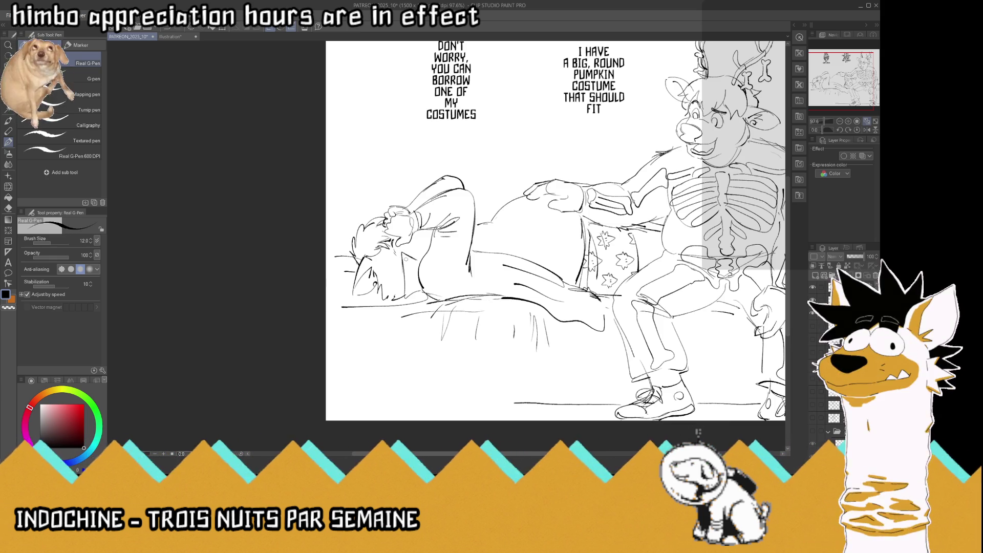
drag(556, 265, 583, 290)
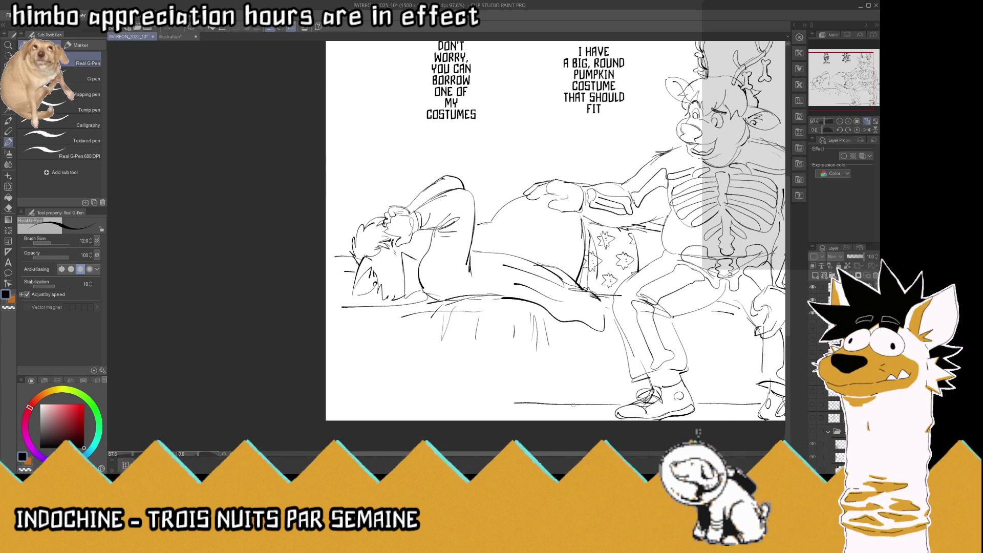
drag(384, 405, 401, 405)
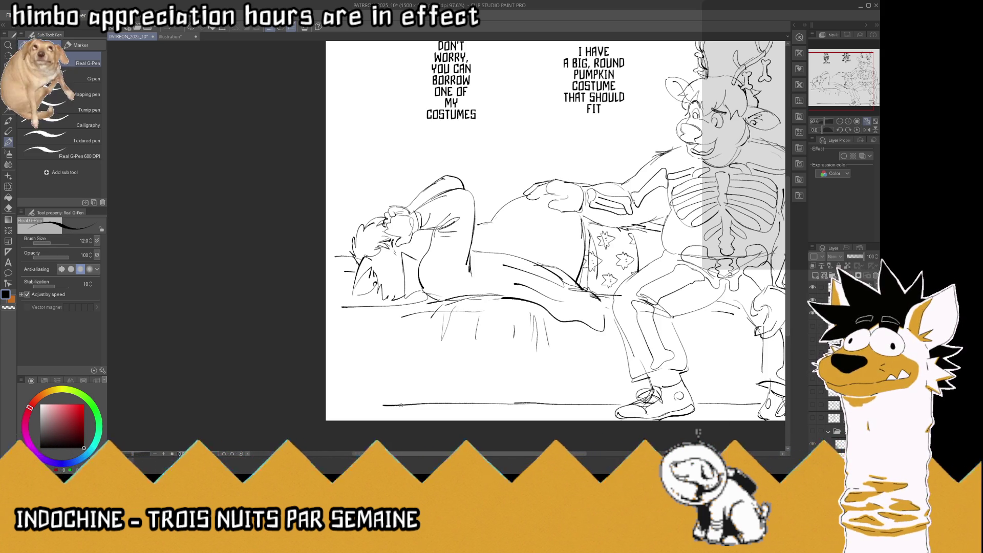
scroll(387, 373, down, 2)
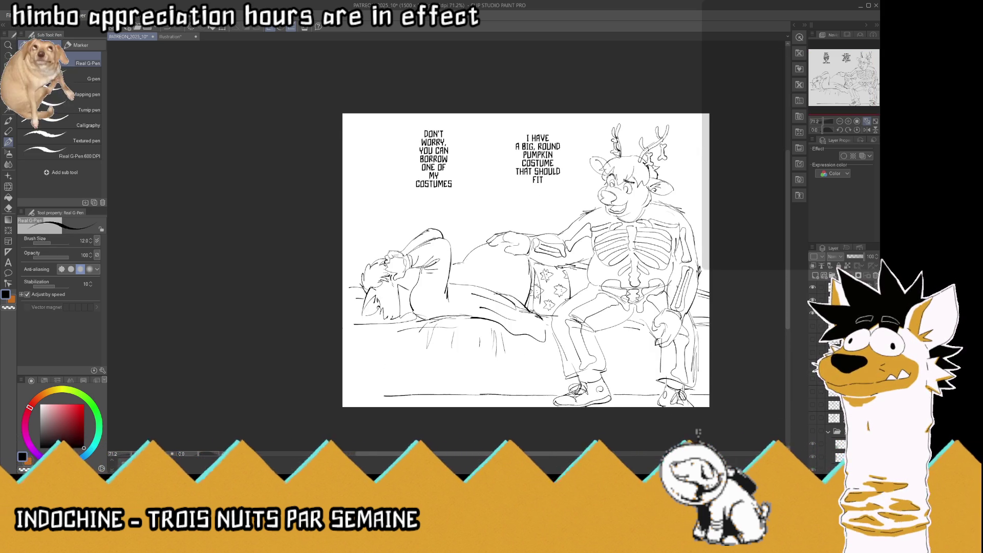
Move the sketch layer slightly up and left and save
key(k)
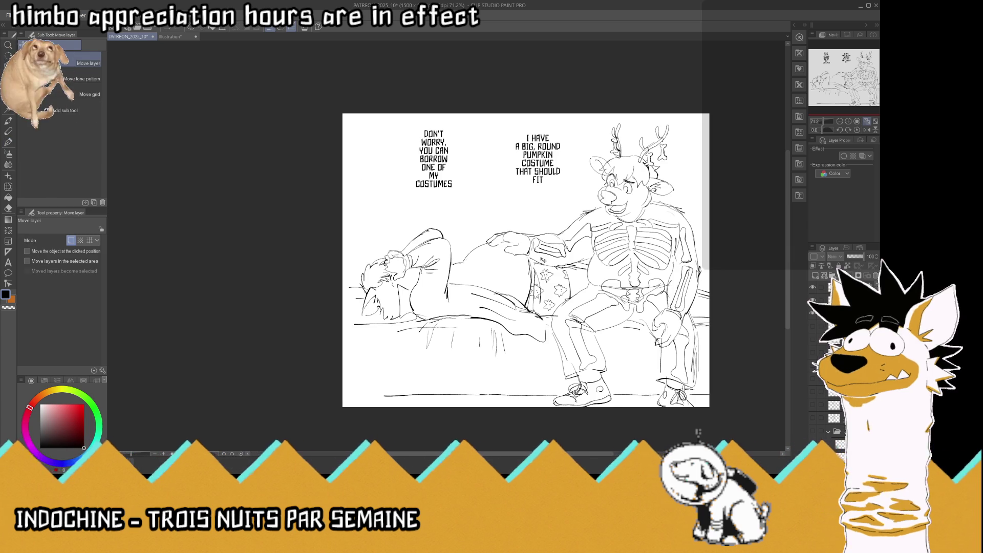
drag(542, 262, 539, 260)
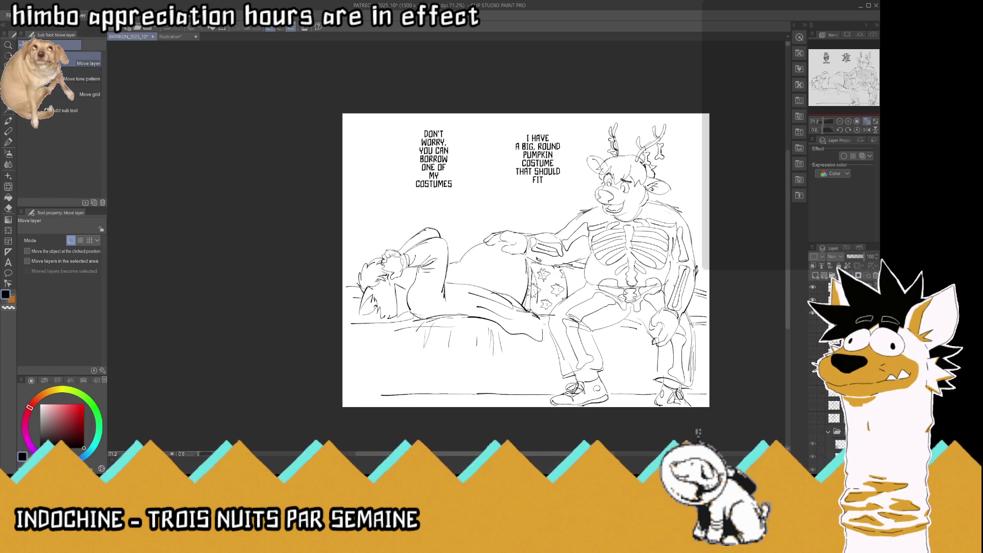
key(ctrl+s)
scroll(613, 105, up, 2)
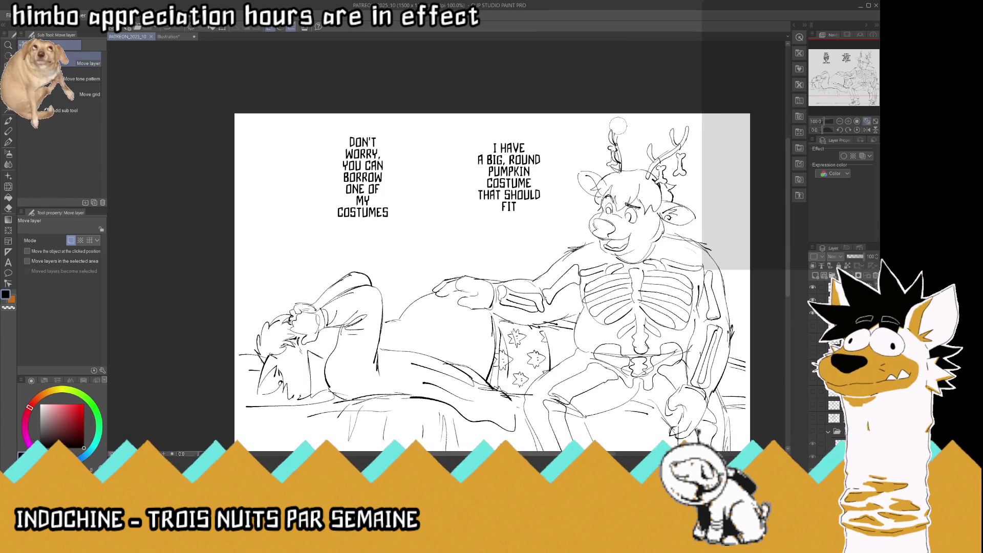
With the pen, ink the top of the deer's left antler, add a small stroke, and save again
click(626, 125)
click(8, 143)
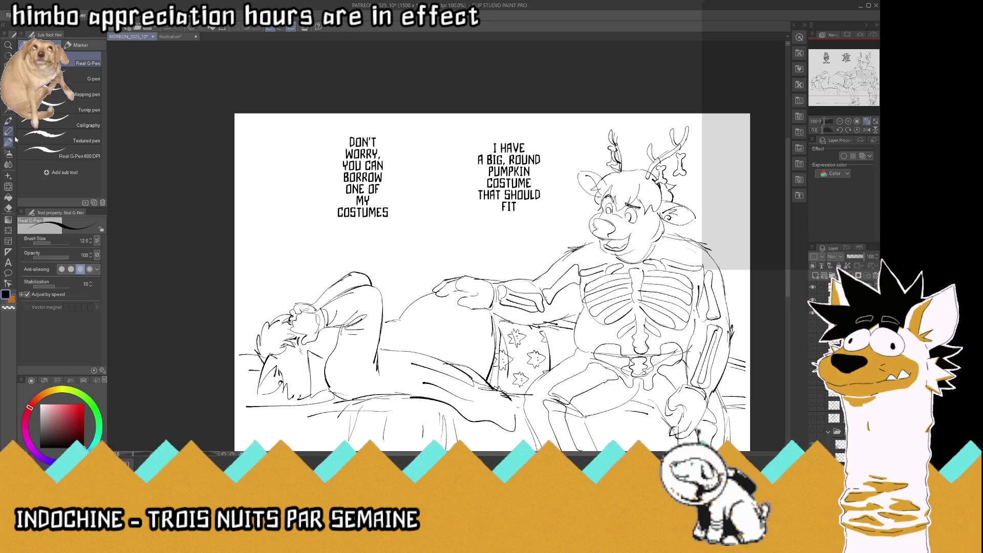
drag(613, 140, 621, 125)
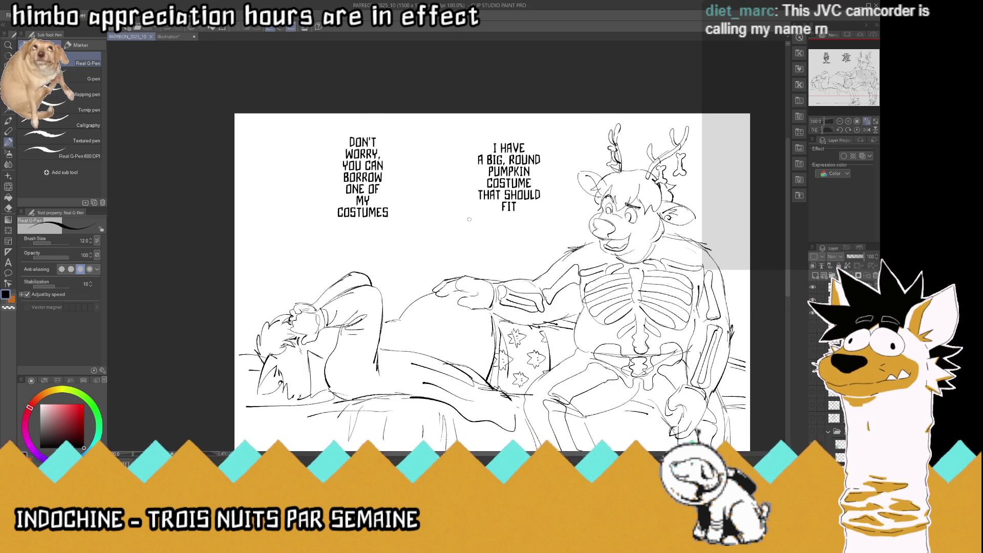
scroll(468, 219, down, 2)
scroll(571, 370, up, 2)
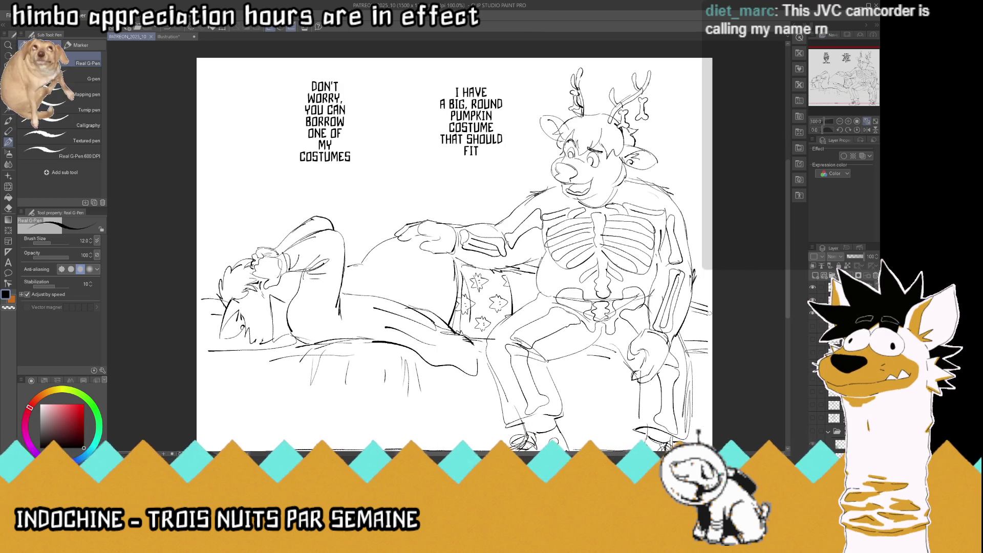
drag(710, 313, 714, 307)
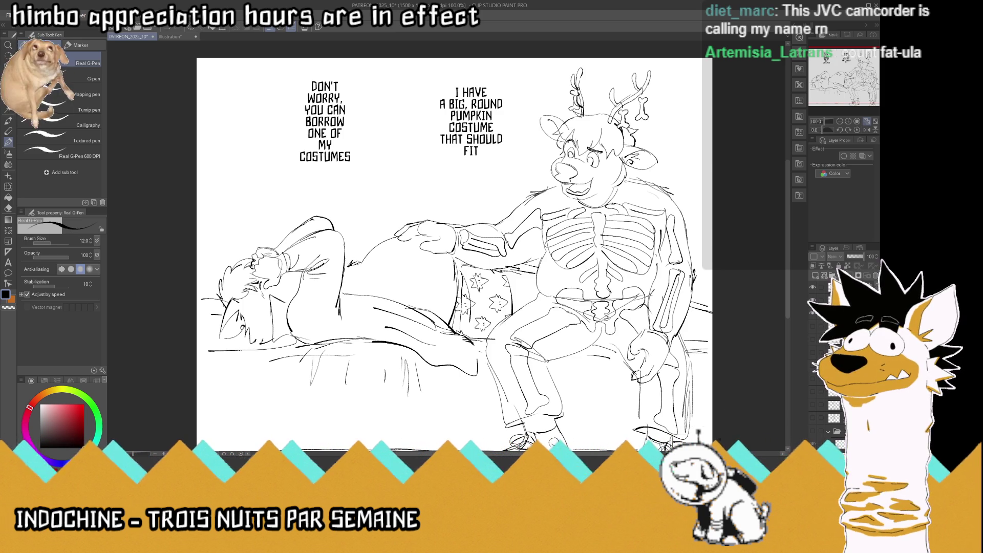
key(ctrl+s)
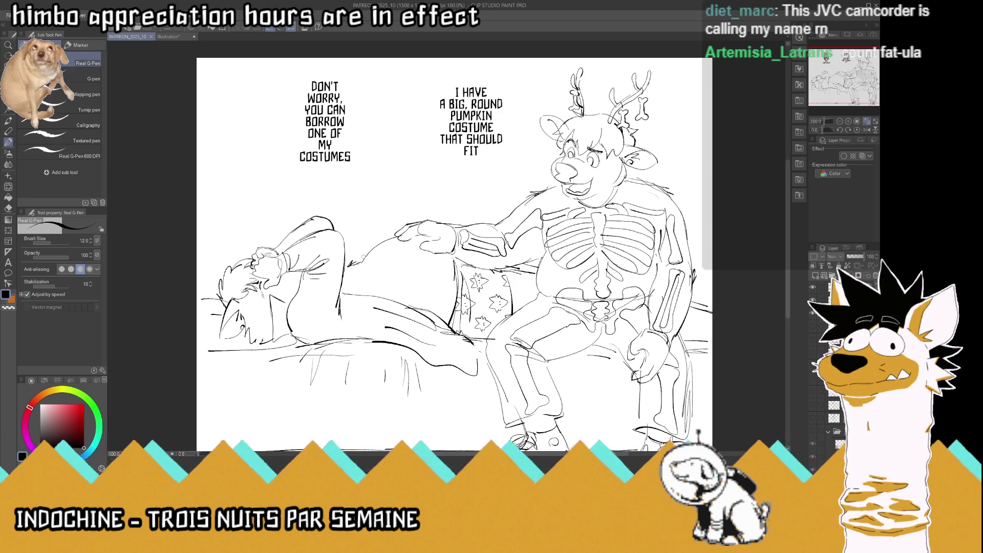
scroll(363, 257, up, 2)
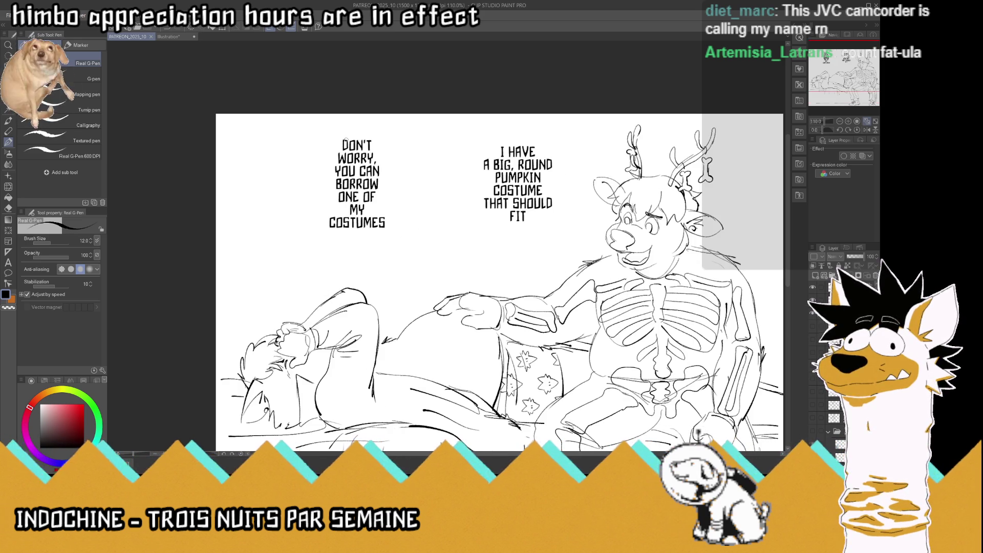
Draw speech bubbles around the pumpkin costume line and the DON'T WORRY text, shifting that text right
mouse_move(516, 236)
mouse_down()
mouse_move(569, 215)
mouse_move(589, 230)
mouse_up()
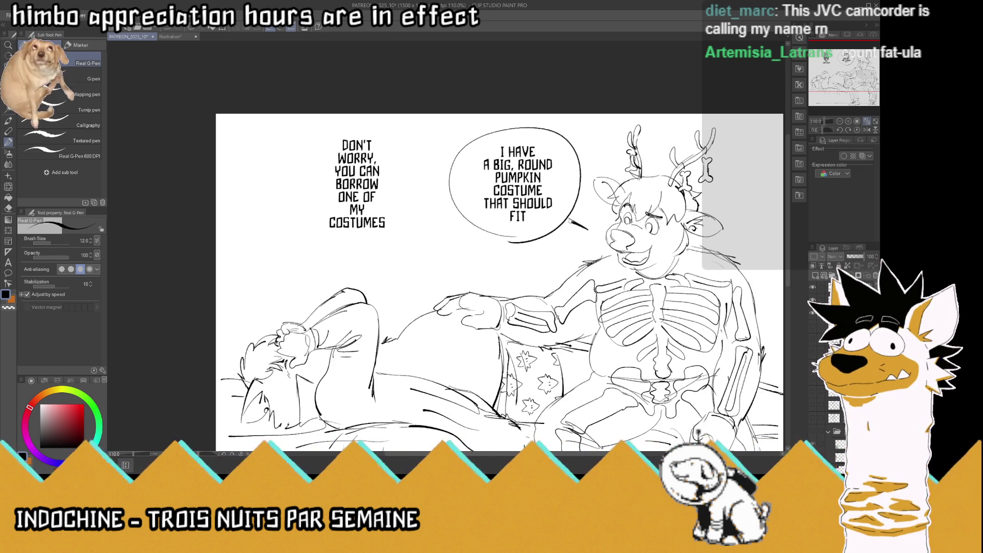
mouse_move(448, 180)
mouse_down()
mouse_move(304, 171)
mouse_move(424, 174)
mouse_up()
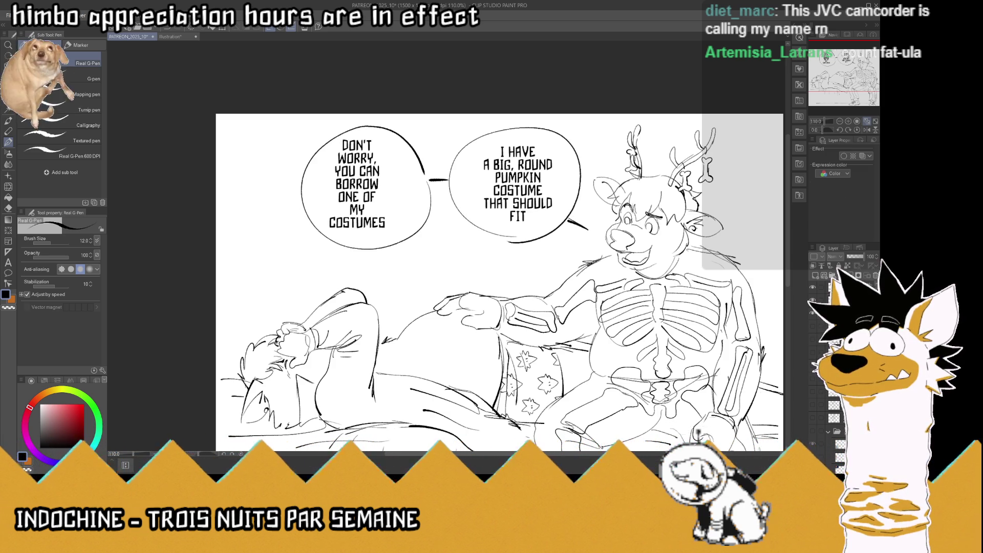
key(k)
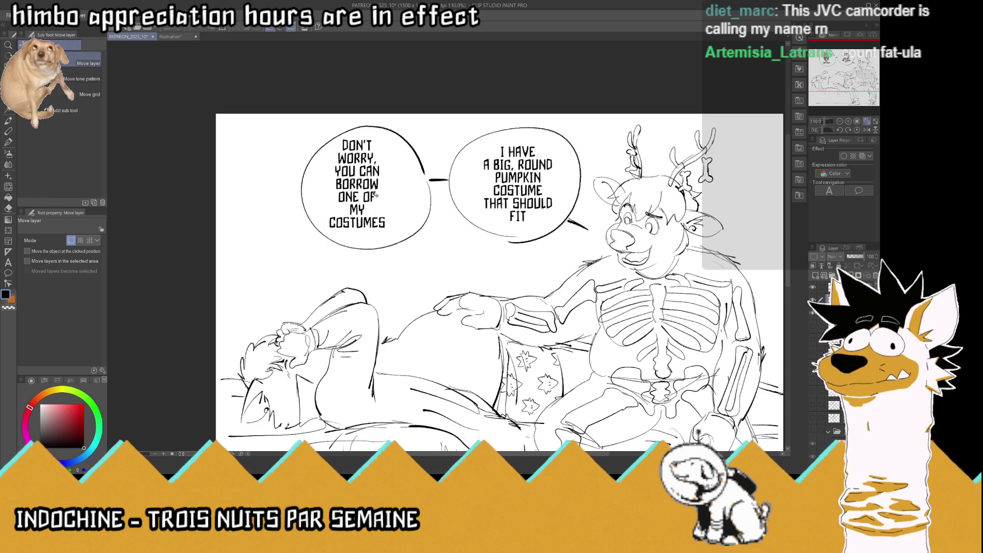
drag(375, 194, 389, 196)
Insert OLD after MY in the DON'T WORRY text so it reads MY OLD COSTUMES
click(8, 252)
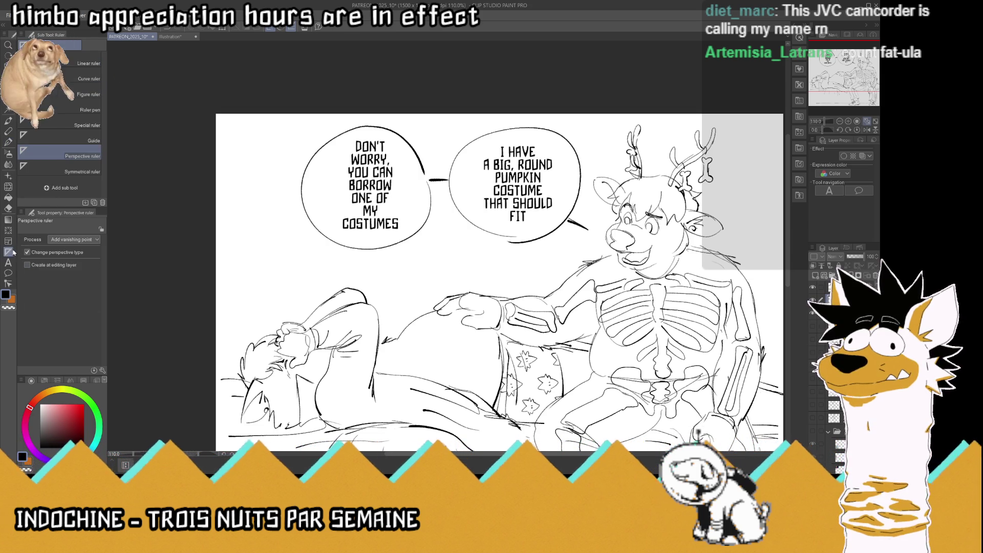
click(9, 262)
click(379, 210)
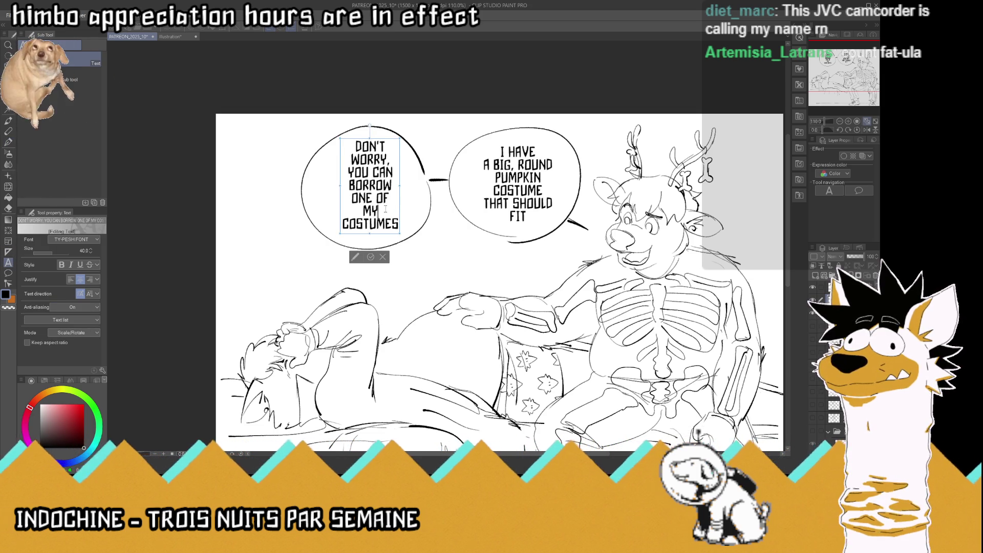
text( OLD)
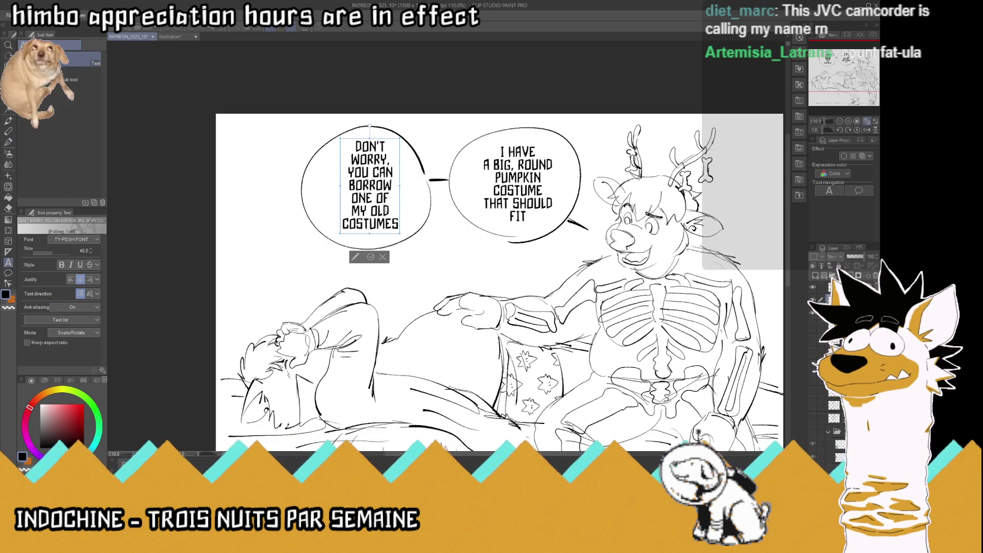
click(371, 256)
Nudge both text layers into place within their bubbles and save
click(8, 175)
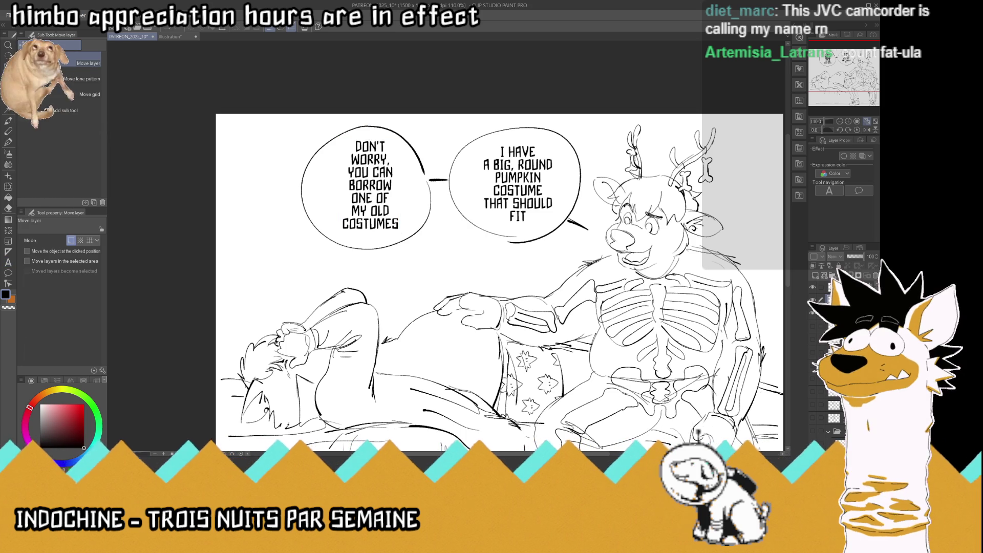
drag(387, 194, 384, 195)
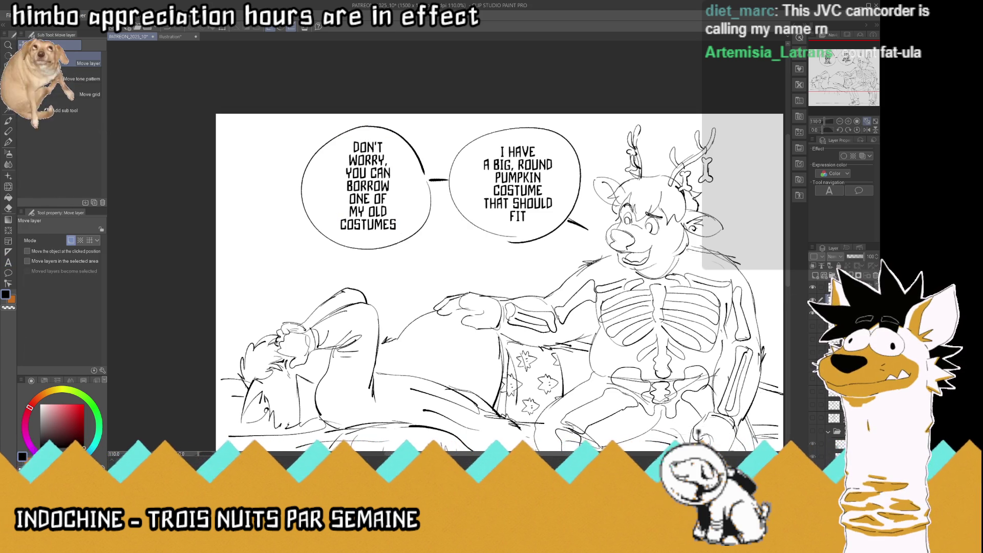
drag(524, 190, 526, 190)
key(ctrl+s)
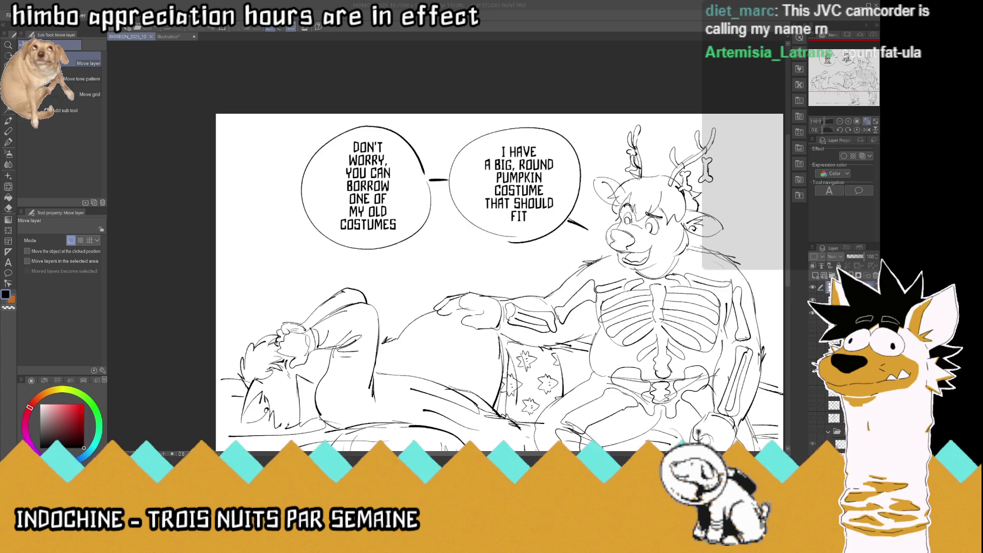
Switch back to the PATREON_2025_10 Halloween sketch and fit the whole page to the window
click(734, 220)
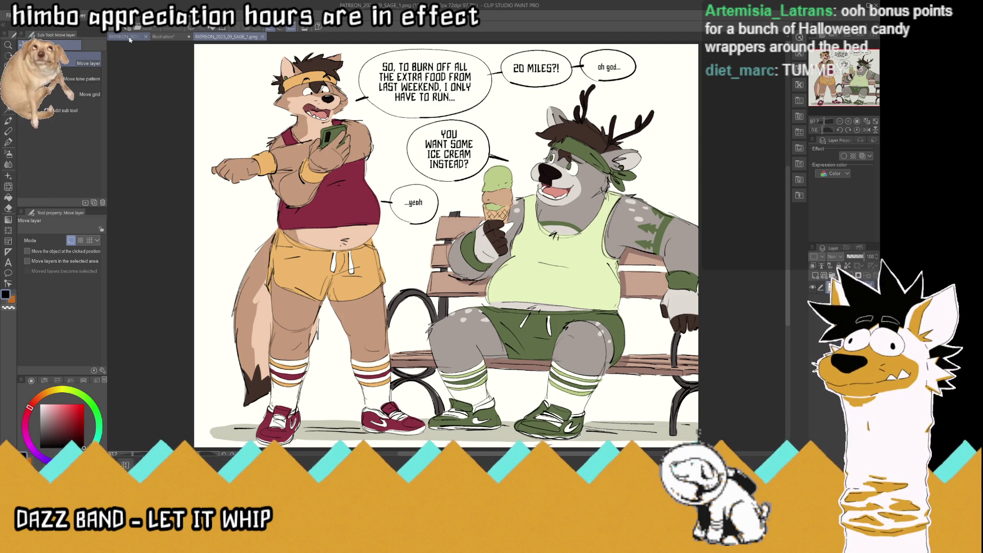
click(129, 39)
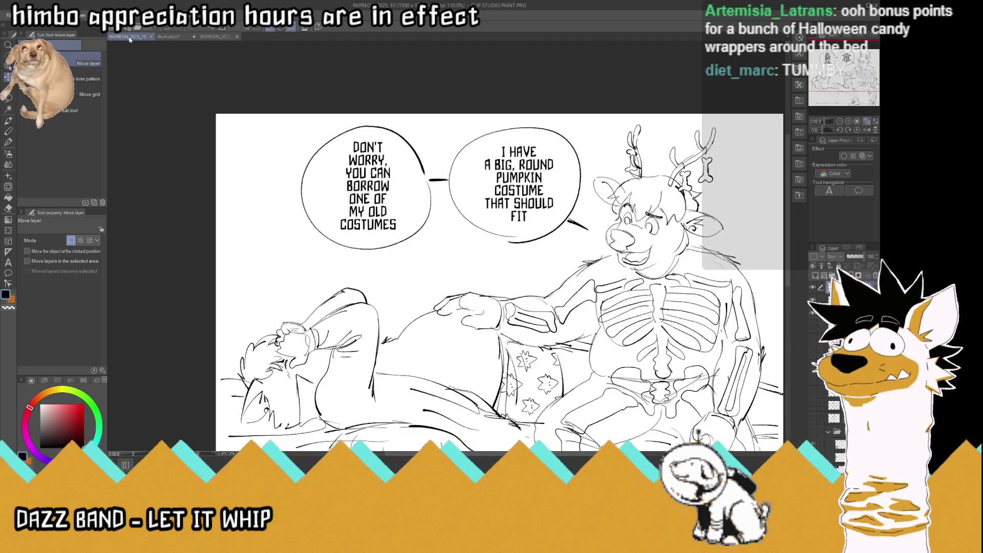
click(866, 123)
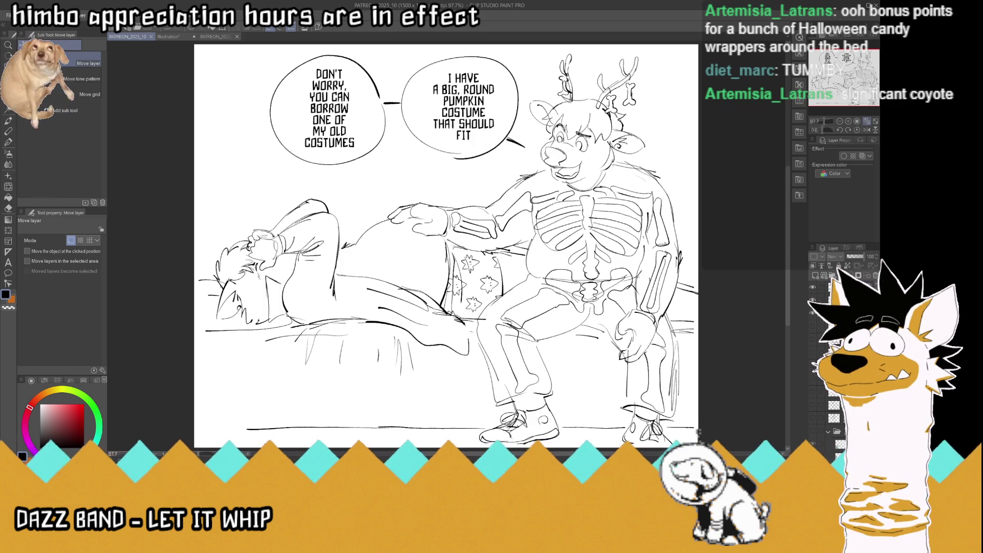
Erase part of the bottom floor line, sketch candy wrappers there with the Real G-Pen, and save
drag(354, 428, 409, 425)
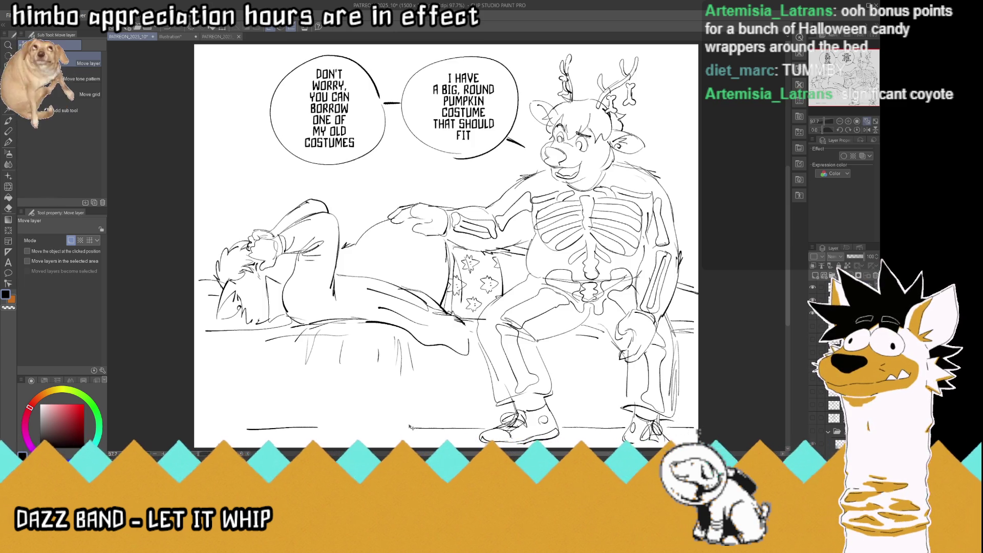
click(9, 141)
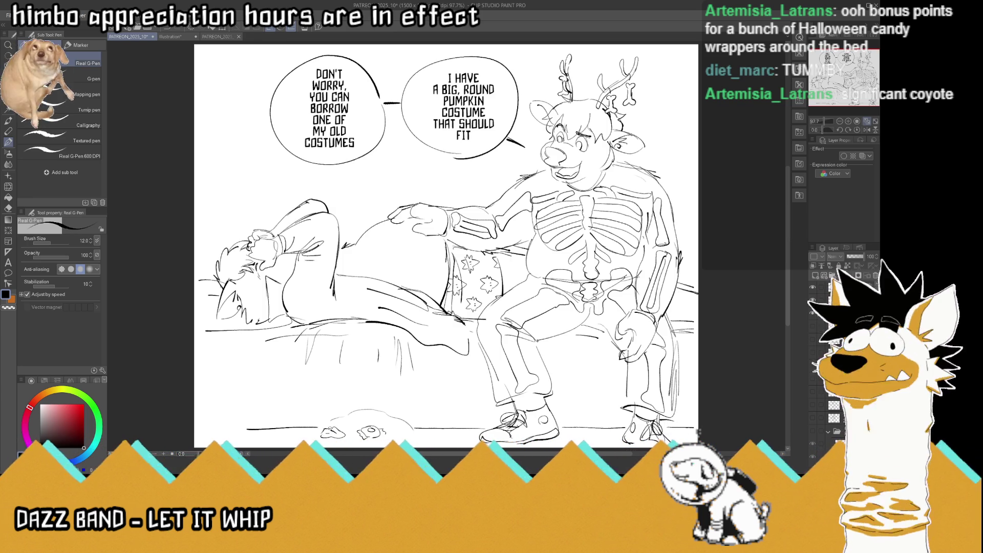
drag(419, 431, 404, 440)
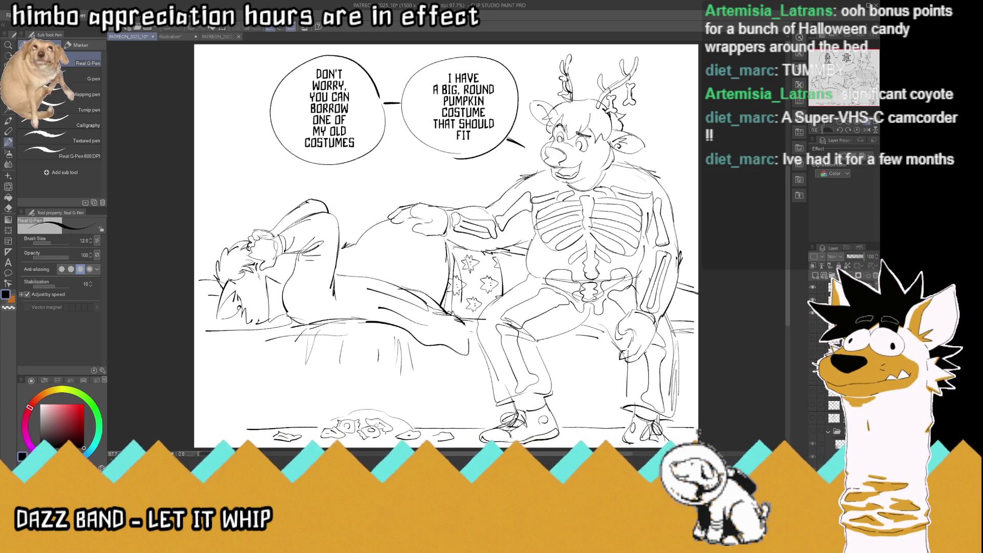
key(ctrl+s)
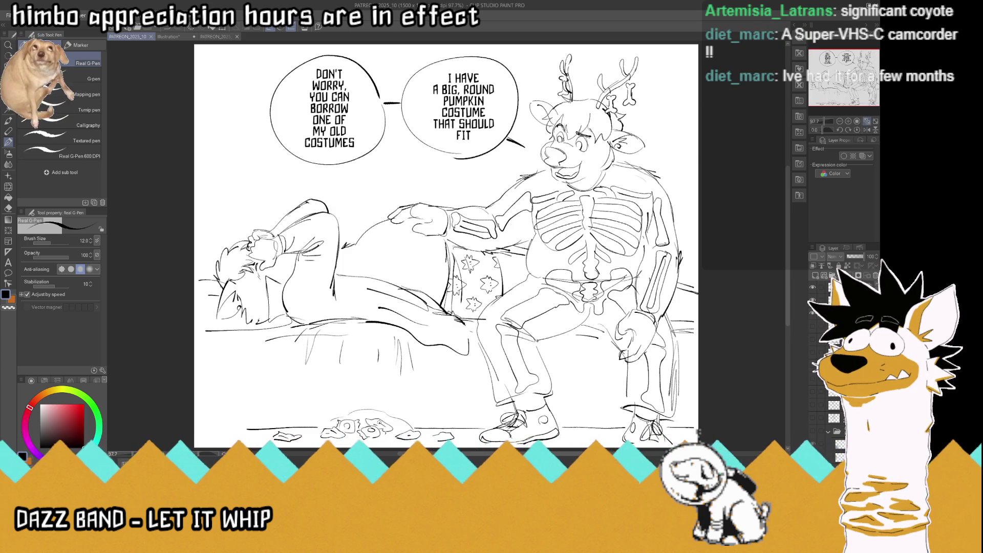
Add a short curve on the couch, then try a fishbowl on the floor and undo it
drag(467, 333, 468, 354)
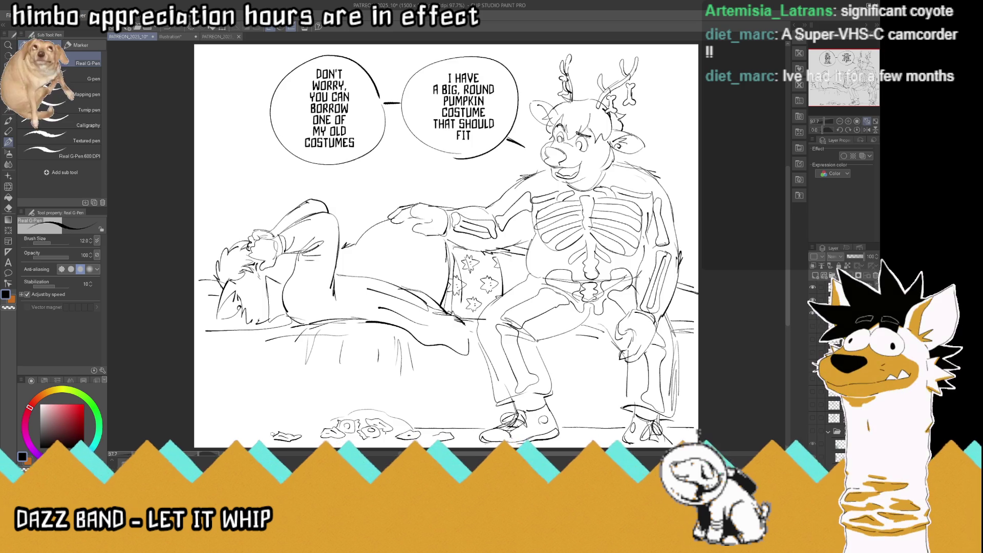
mouse_move(239, 410)
mouse_down()
mouse_move(258, 383)
mouse_move(316, 422)
mouse_up()
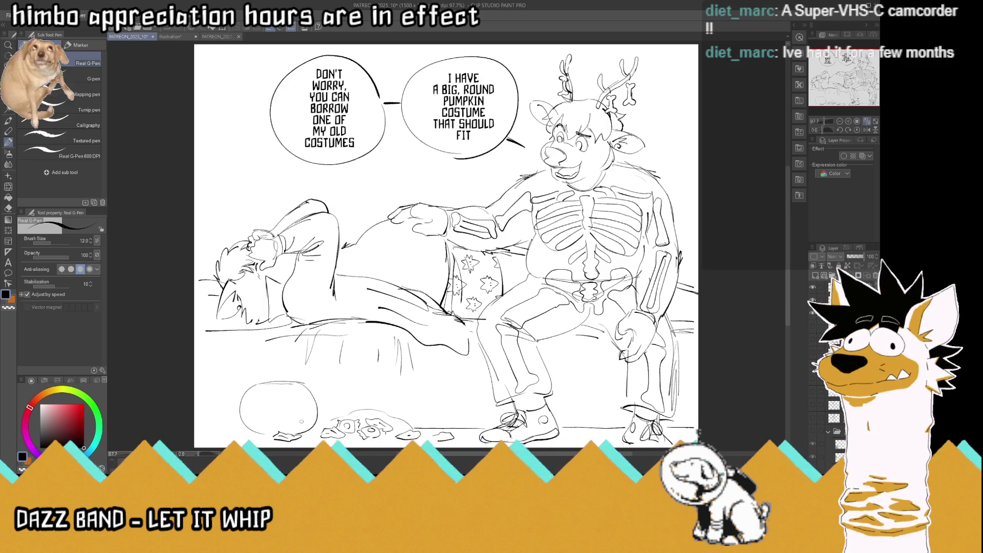
mouse_move(294, 385)
mouse_down()
mouse_move(260, 386)
mouse_move(272, 389)
mouse_up()
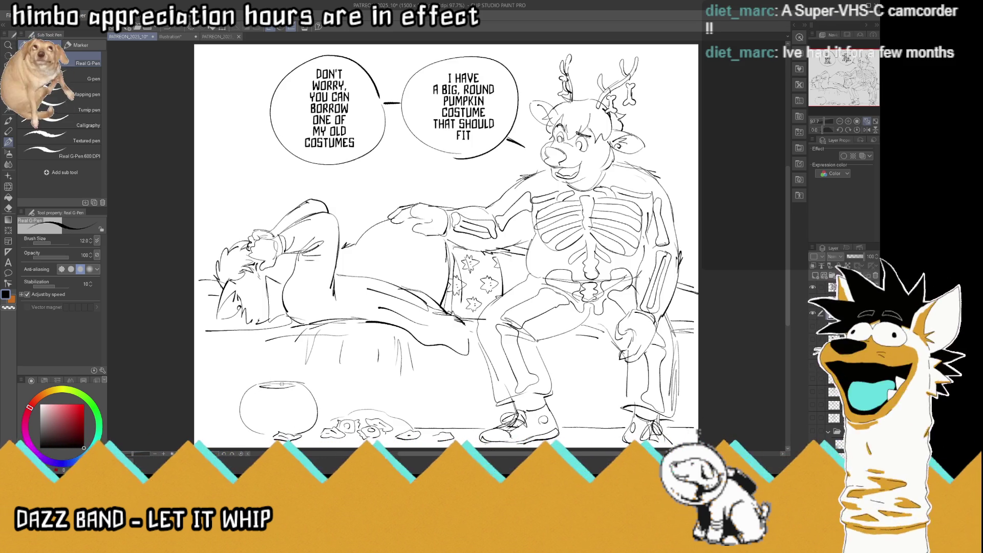
key(ctrl+z)
key(ctrl+z)
key(ctrl+z)
key(ctrl+z)
key(ctrl+z)
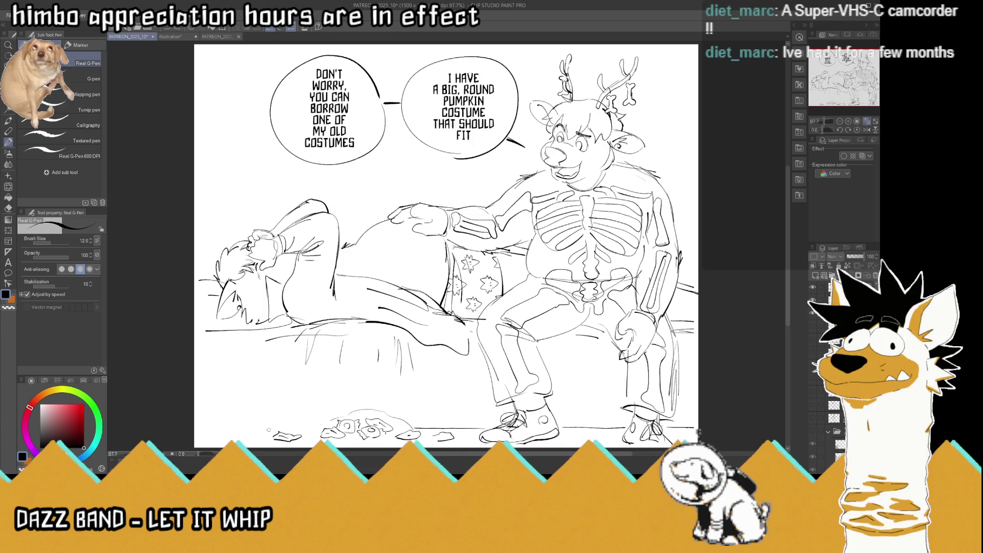
Draw the pumpkin pail's round body and arching handle, then start the bucket's rim beside it
drag(254, 427, 318, 418)
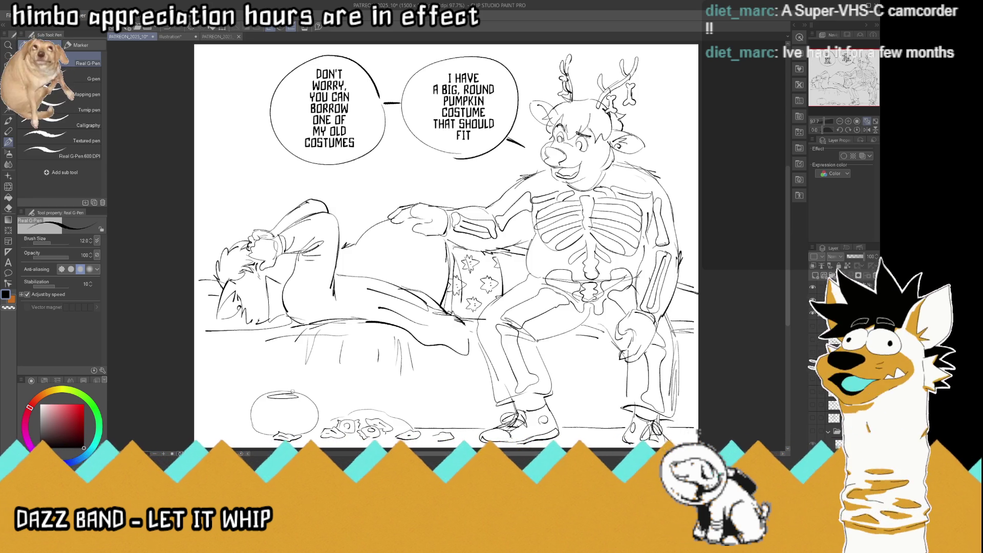
mouse_move(267, 393)
mouse_down()
mouse_move(272, 374)
mouse_move(301, 392)
mouse_up()
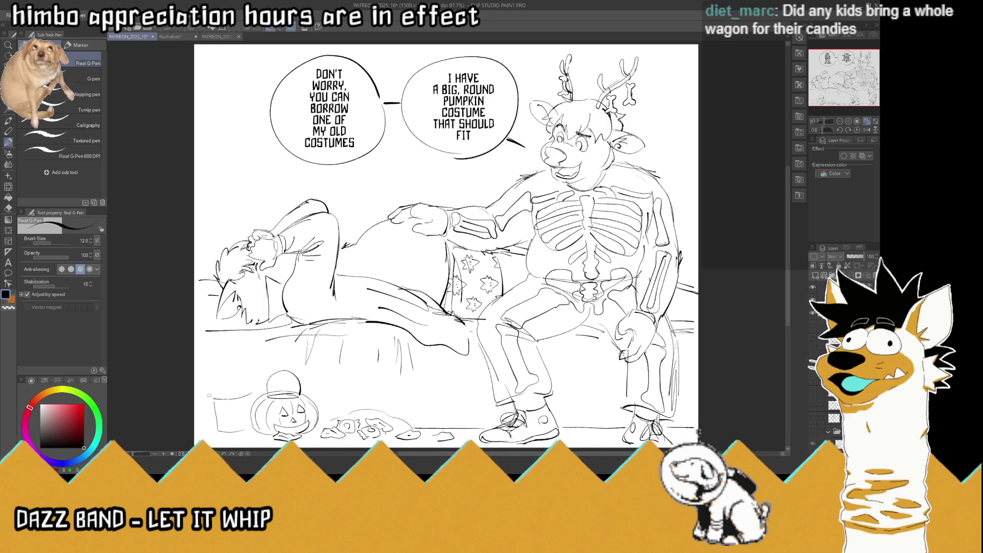
mouse_move(210, 394)
mouse_down()
mouse_move(259, 382)
mouse_move(259, 393)
mouse_up()
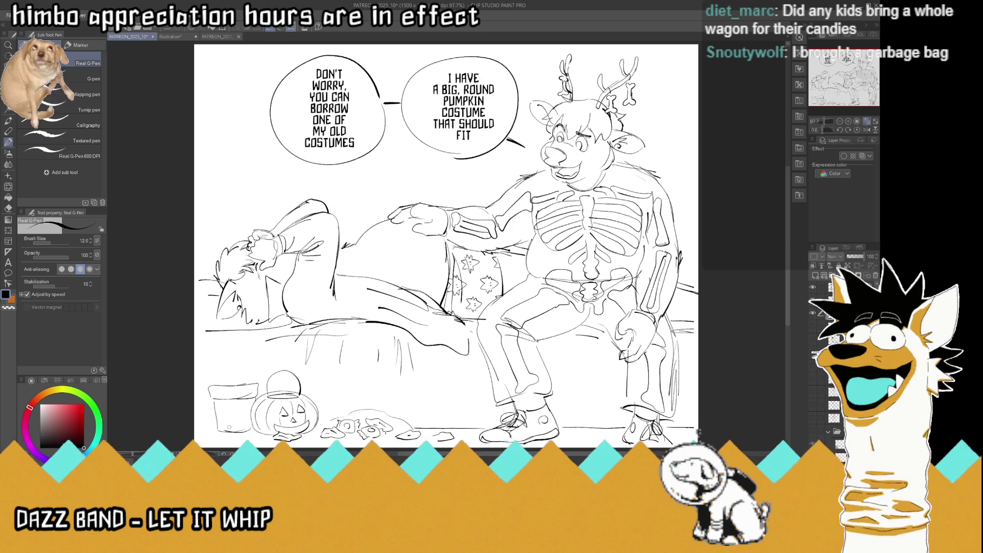
Add the bucket's handle and a heap of candy, save, then hide the sketch layers
drag(212, 388, 251, 379)
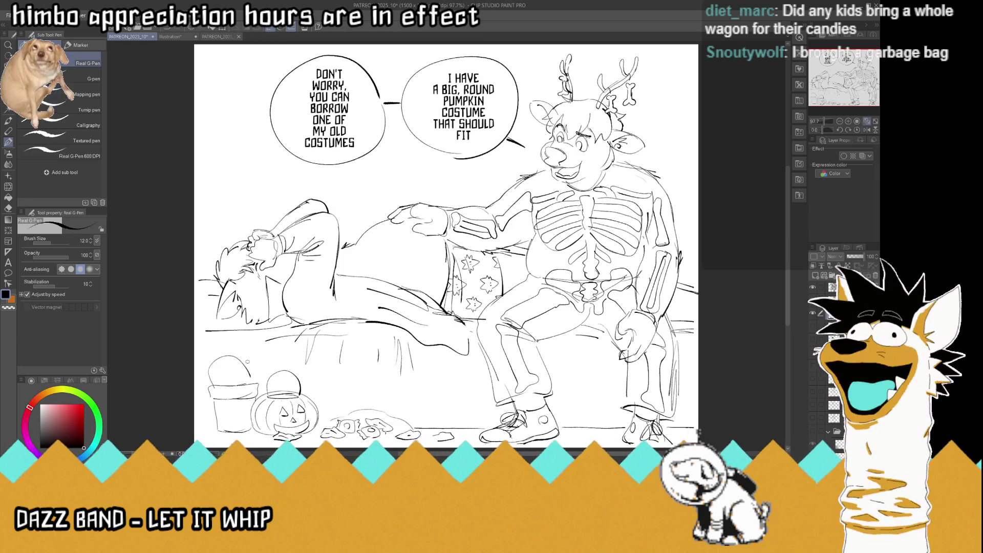
mouse_move(222, 382)
mouse_down()
mouse_move(249, 383)
mouse_move(217, 387)
mouse_move(237, 380)
mouse_move(240, 364)
mouse_move(214, 362)
mouse_move(219, 392)
mouse_move(257, 381)
mouse_up()
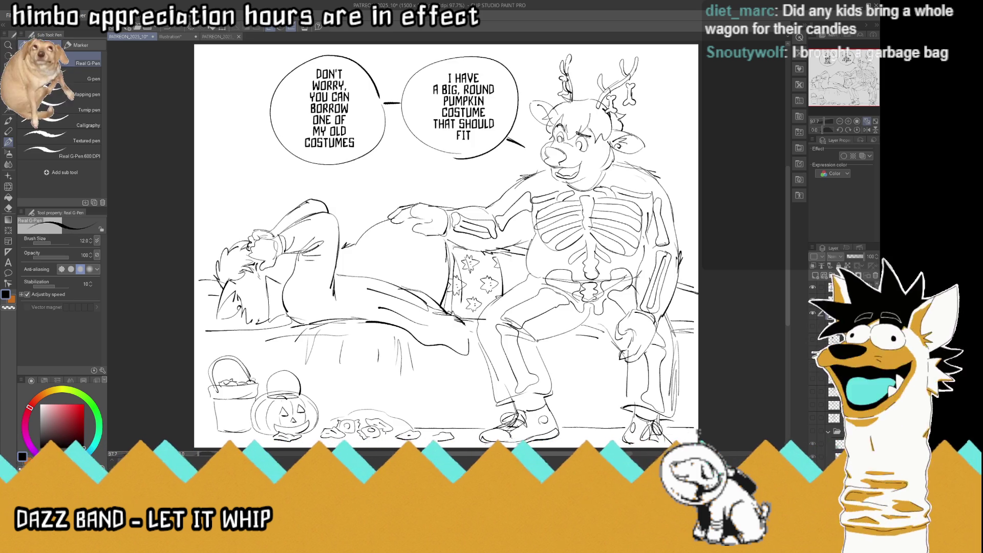
key(ctrl+s)
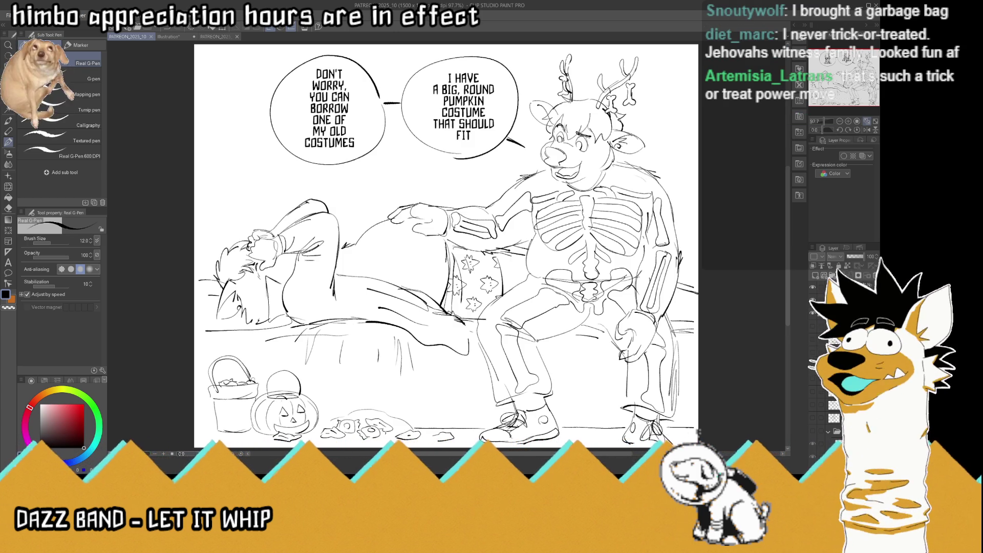
drag(813, 389, 815, 293)
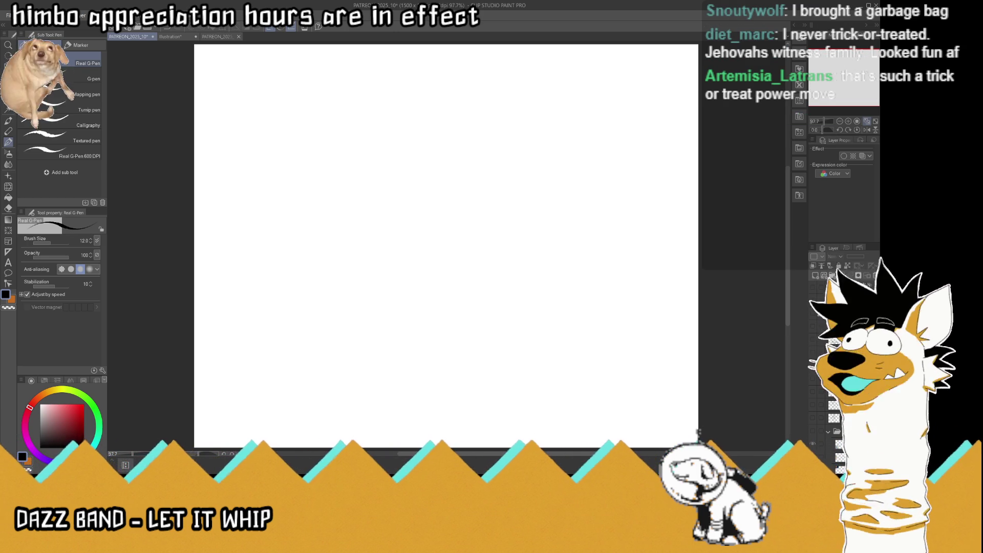
click(814, 353)
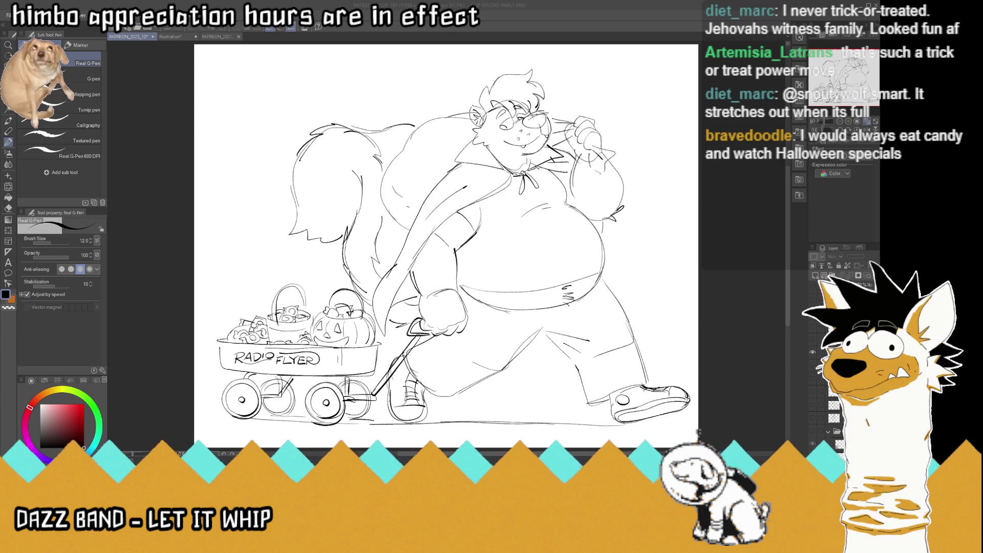
click(792, 341)
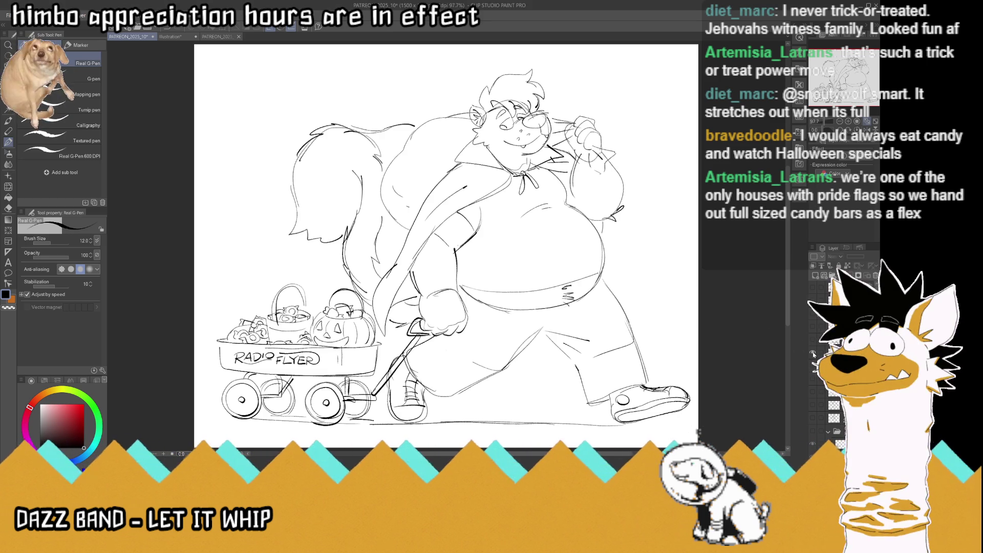
click(814, 354)
click(814, 314)
click(814, 289)
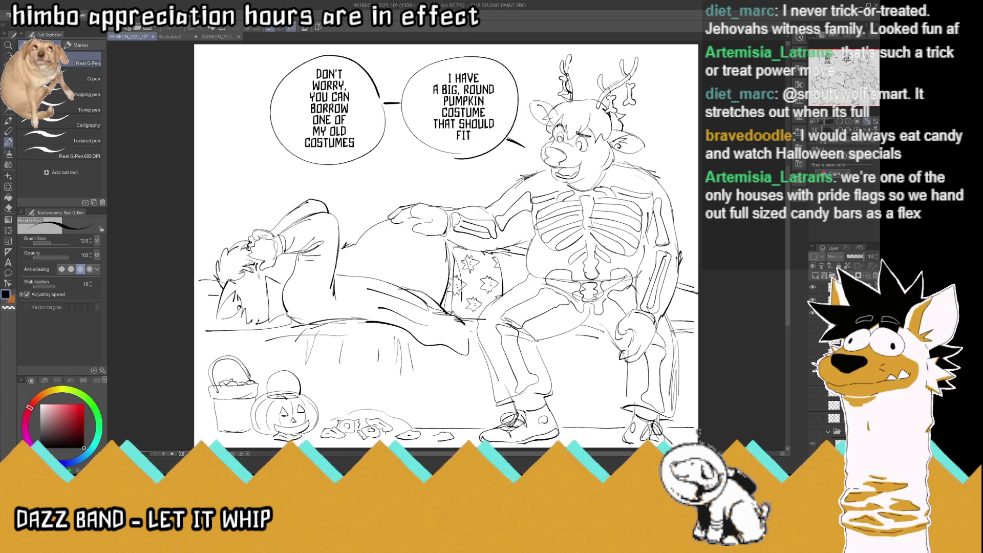
Save, zoom in, and letter 'BOO!' on the candy bucket
key(ctrl+s)
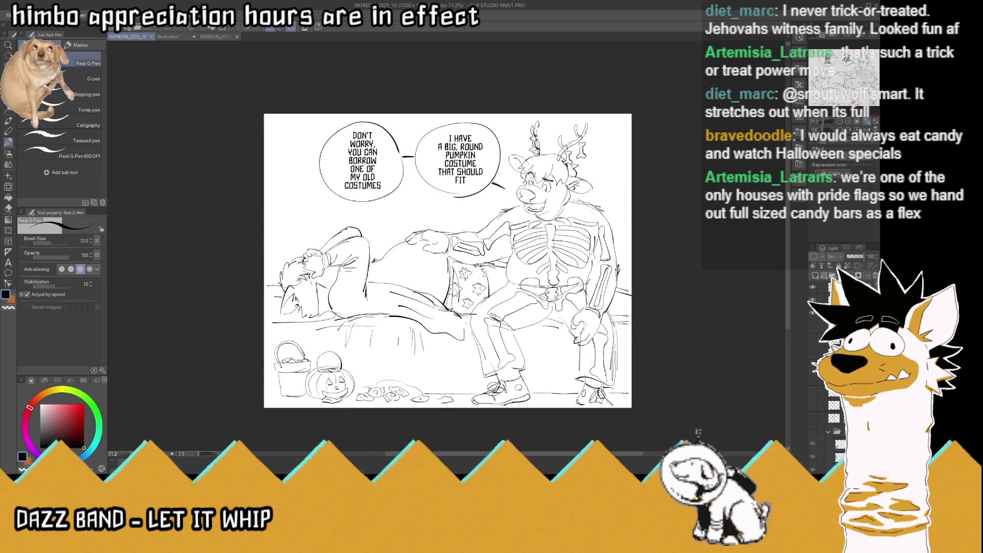
scroll(284, 384, up, 3)
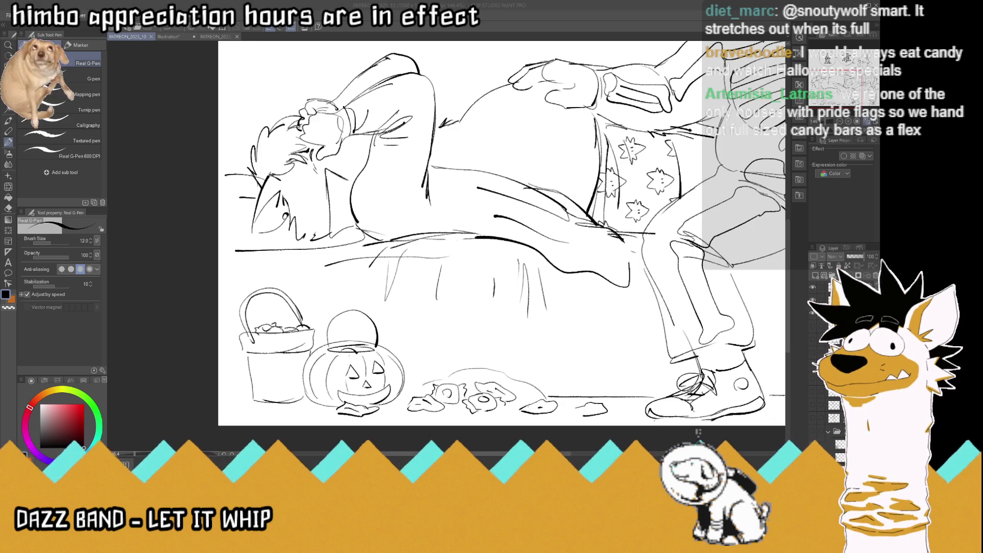
mouse_move(267, 366)
mouse_down()
mouse_move(266, 386)
mouse_move(278, 367)
mouse_move(296, 375)
mouse_up()
click(298, 383)
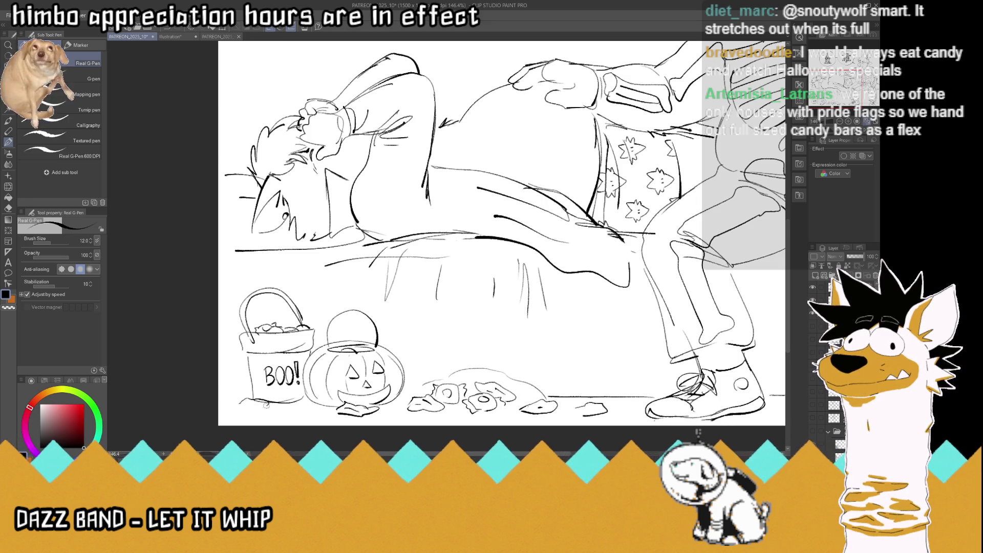
Add detail to the wrapper by the bucket and a floor line beside it, then save
drag(255, 405, 304, 412)
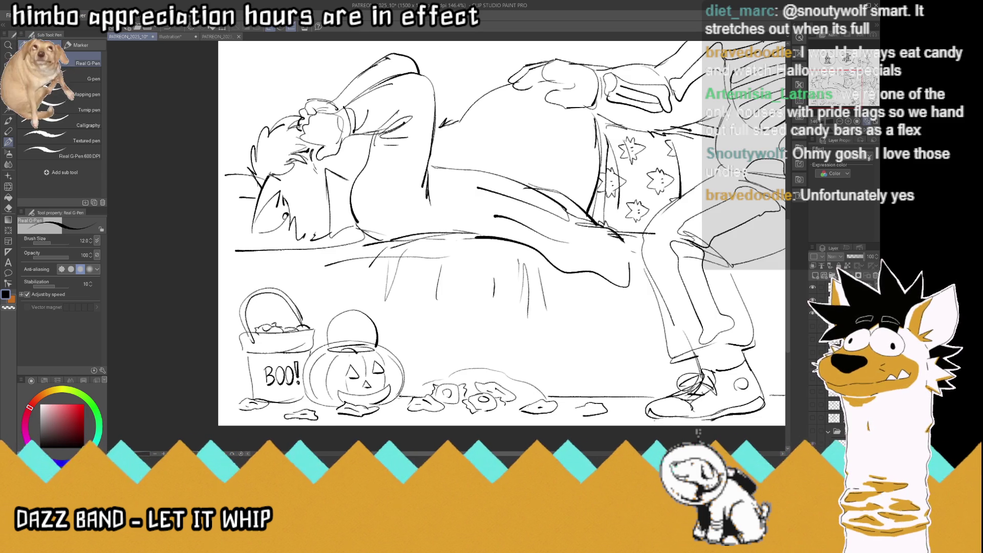
drag(251, 399, 225, 400)
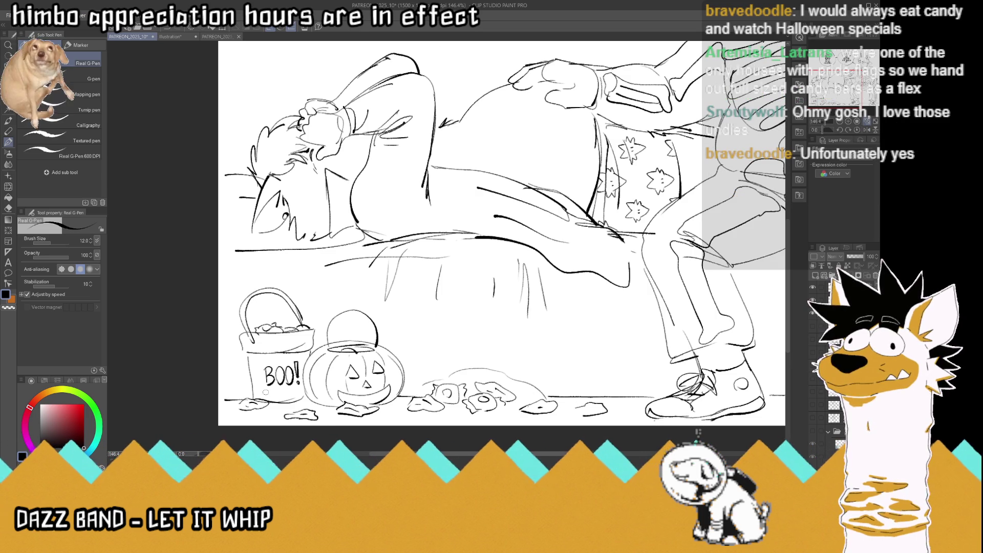
scroll(266, 392, down, 4)
scroll(321, 386, up, 1)
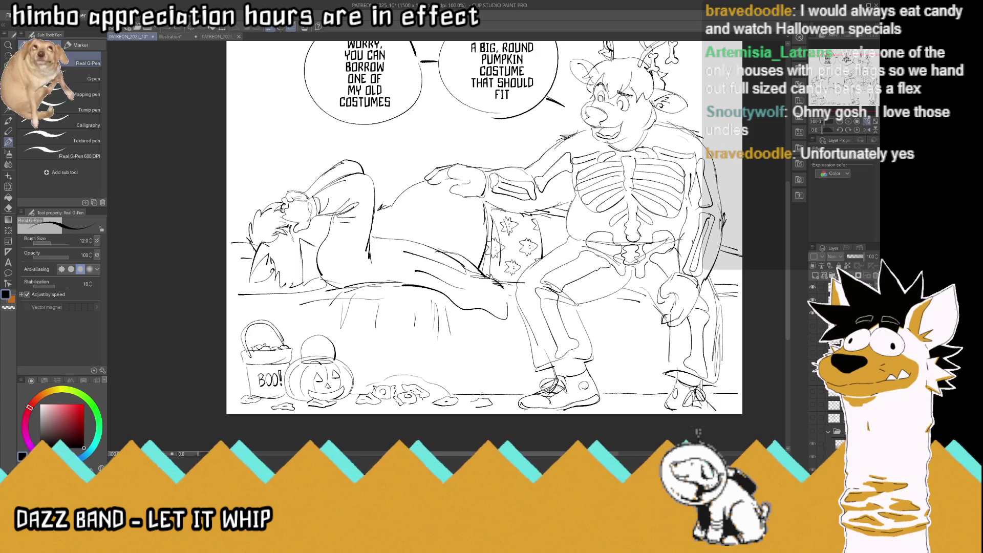
key(ctrl+s)
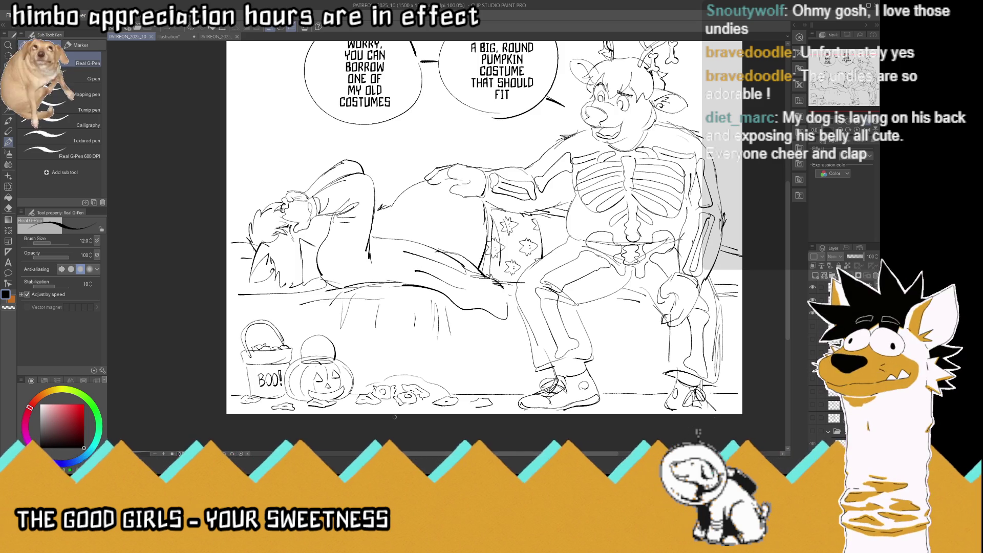
scroll(243, 384, up, 2)
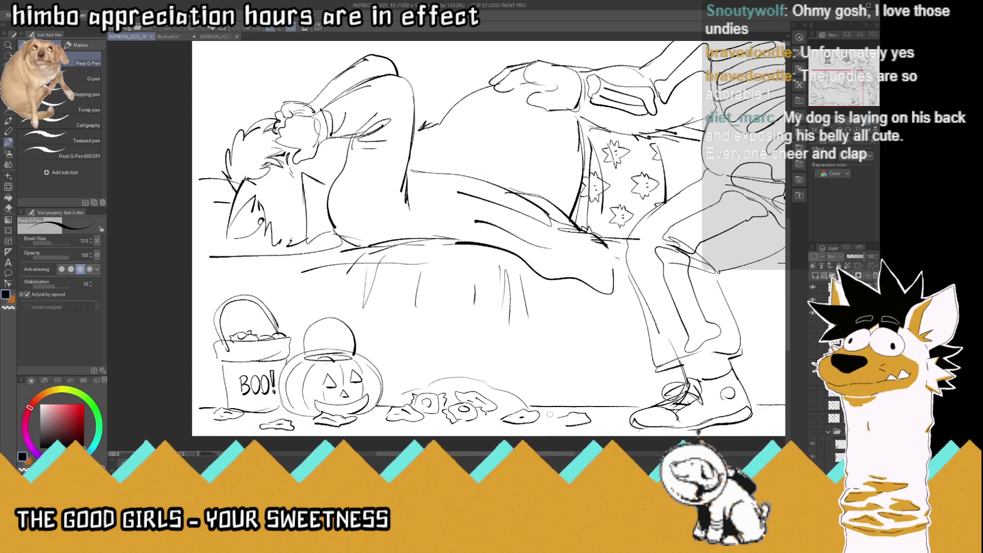
Sketch more wrapped candies into the floor pile and save
mouse_move(492, 398)
mouse_down()
mouse_move(508, 405)
mouse_move(505, 382)
mouse_move(516, 391)
mouse_up()
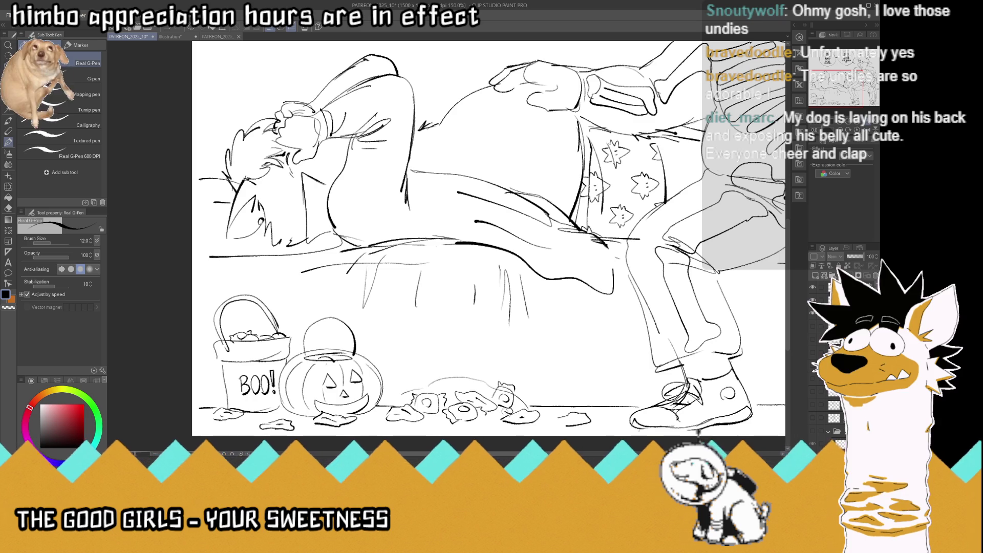
mouse_move(433, 391)
mouse_down()
mouse_move(458, 381)
mouse_move(462, 390)
mouse_up()
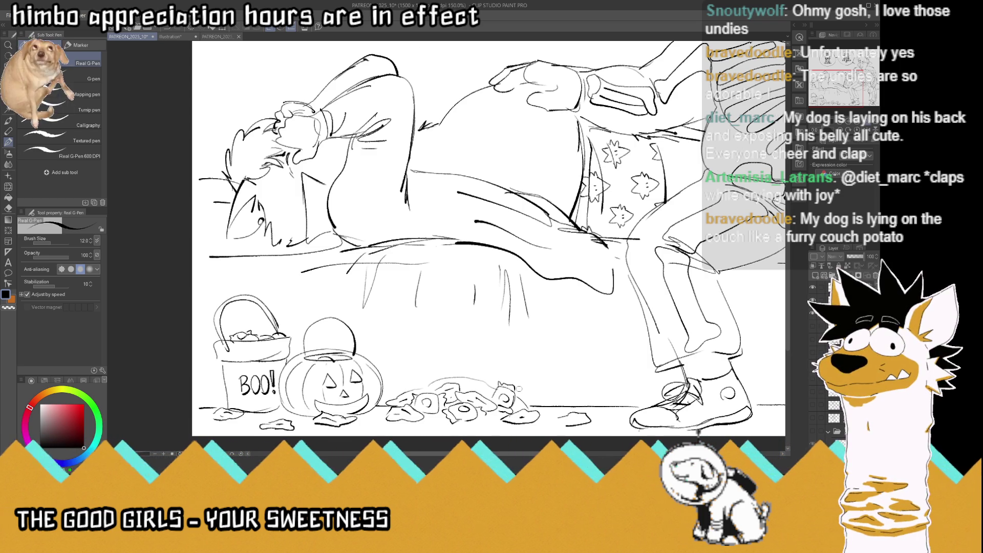
key(ctrl+s)
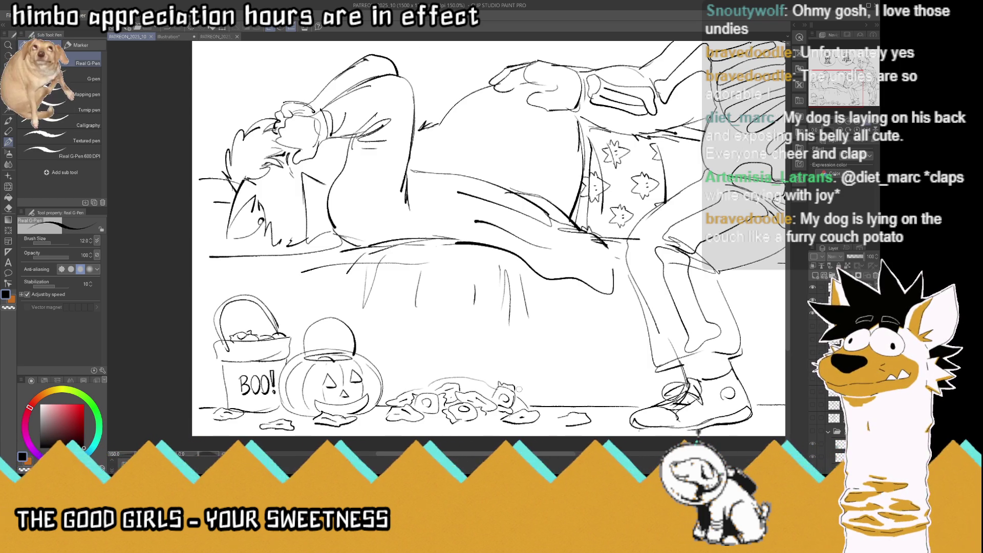
Extend the candy pile with more candies and a floor line, save, and zoom out
mouse_move(453, 374)
mouse_down()
mouse_move(476, 370)
mouse_move(446, 379)
mouse_move(485, 380)
mouse_move(463, 392)
mouse_move(490, 393)
mouse_up()
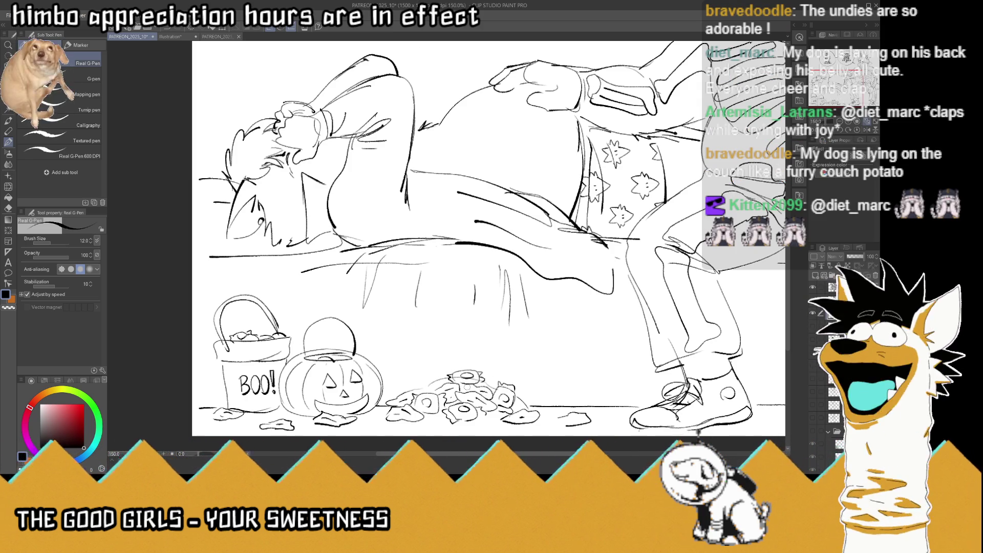
mouse_move(430, 376)
mouse_down()
mouse_move(449, 374)
mouse_move(403, 386)
mouse_move(506, 371)
mouse_up()
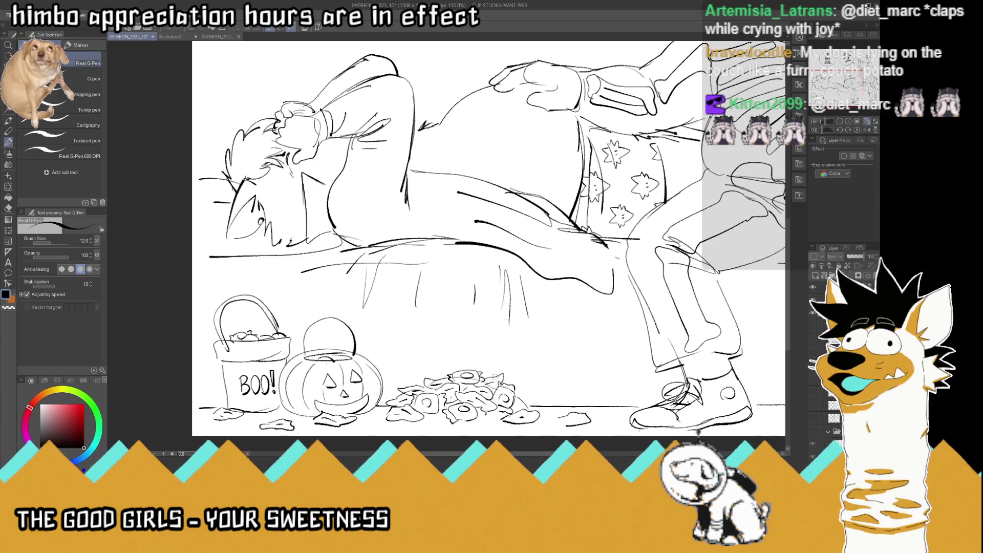
mouse_move(425, 432)
mouse_down()
mouse_move(462, 428)
mouse_move(453, 430)
mouse_up()
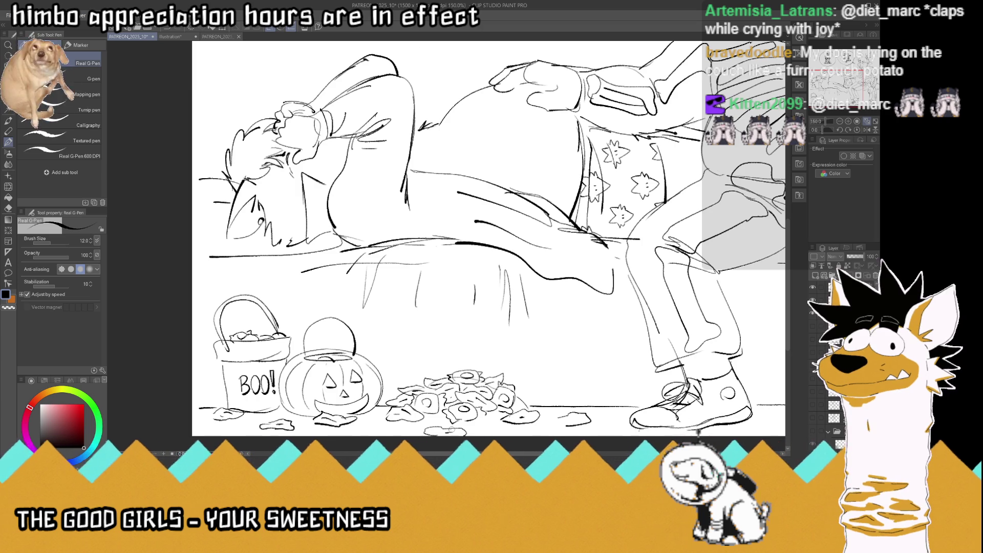
key(ctrl+s)
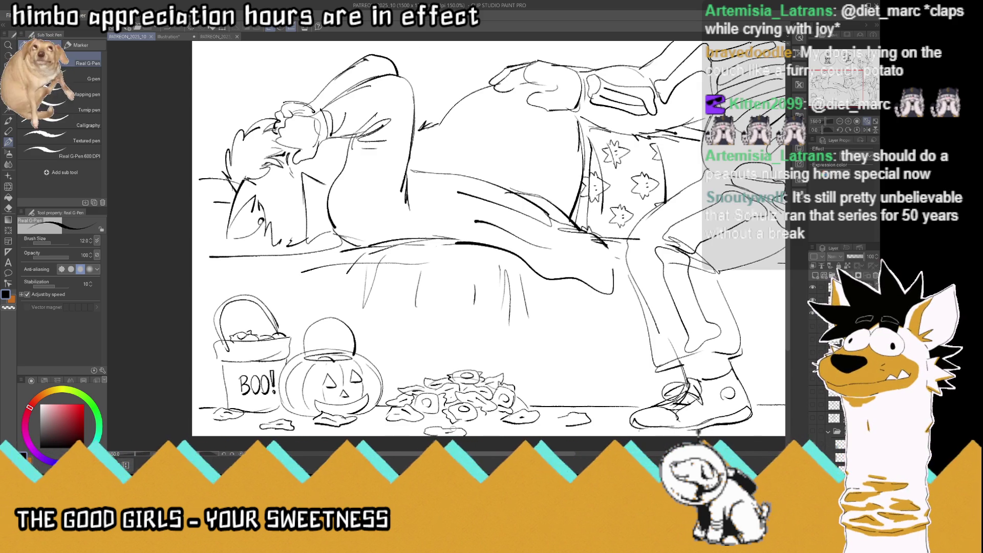
drag(430, 430, 464, 432)
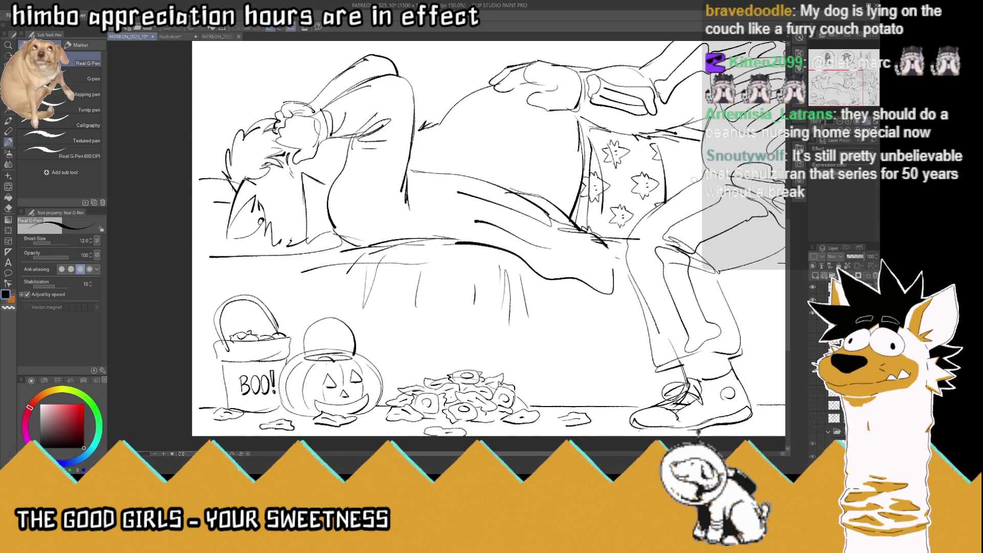
key(ctrl+minus)
key(ctrl+minus)
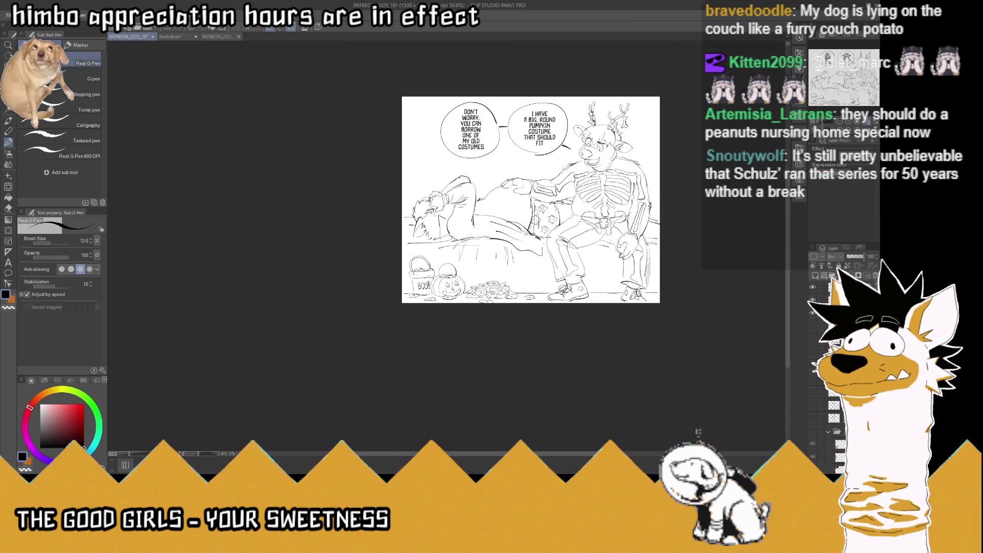
Zoom and rotate onto the underwear, erase the star doodles, redraw the waistband, and save
key(ctrl+plus)
key(ctrl+plus)
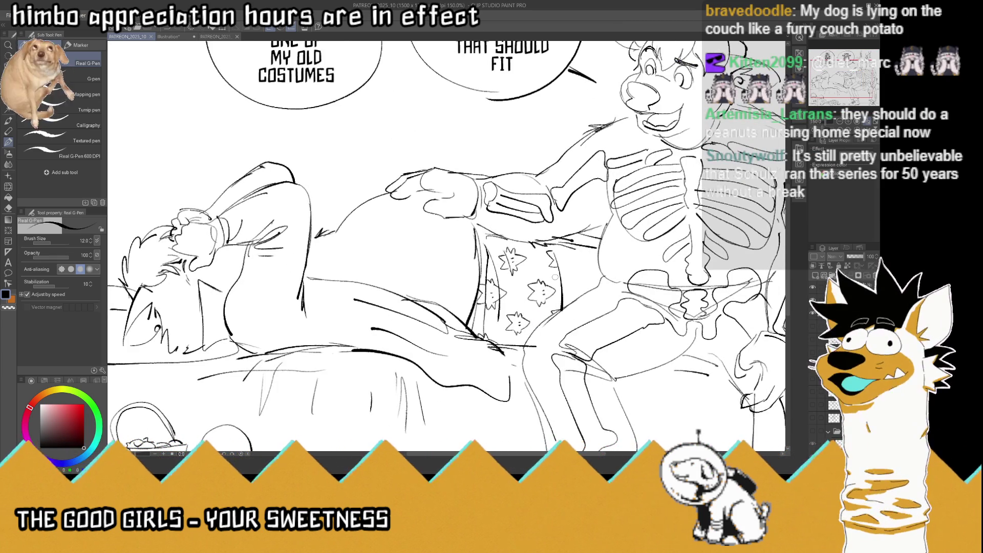
drag(555, 277, 559, 268)
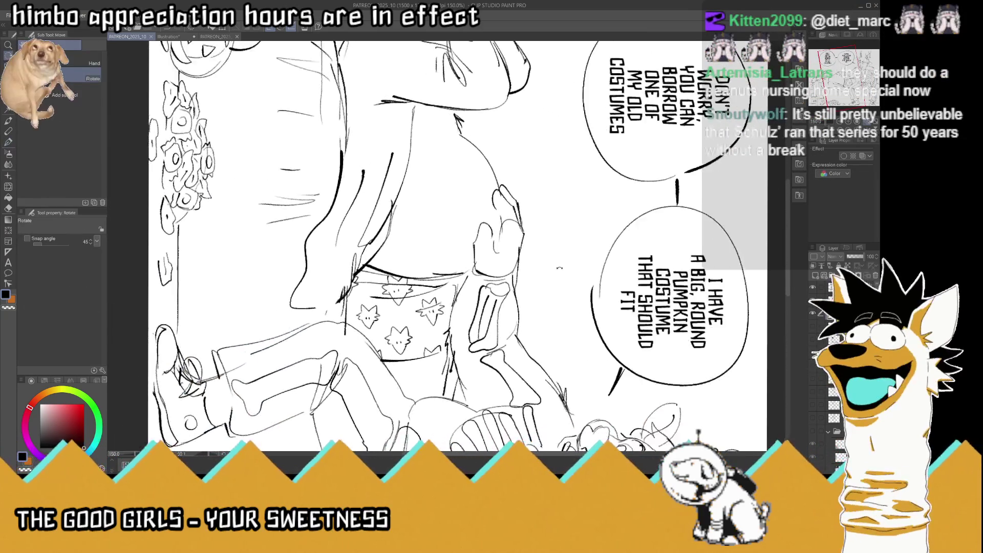
key(p)
scroll(404, 302, up, 3)
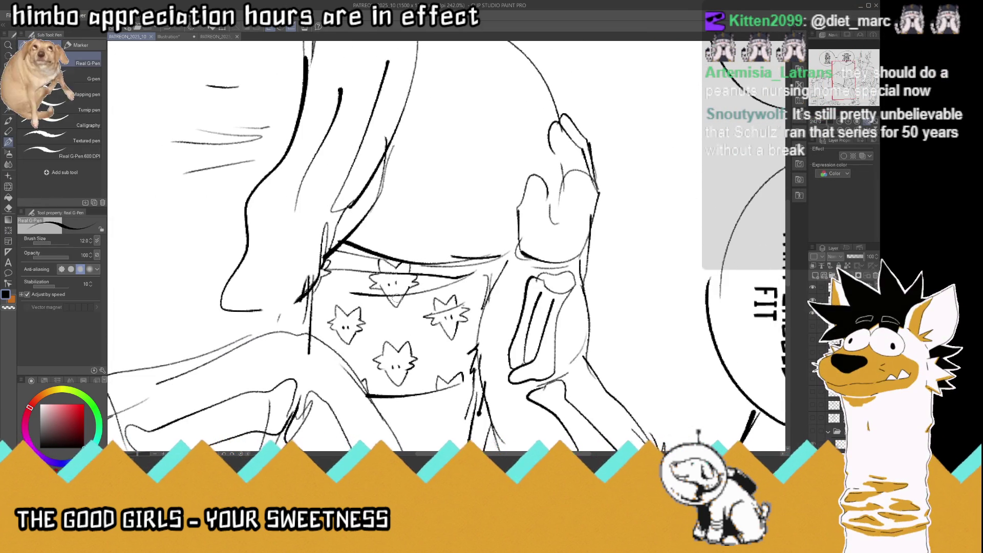
mouse_move(402, 361)
mouse_down()
mouse_move(354, 333)
mouse_move(451, 302)
mouse_move(450, 338)
mouse_up()
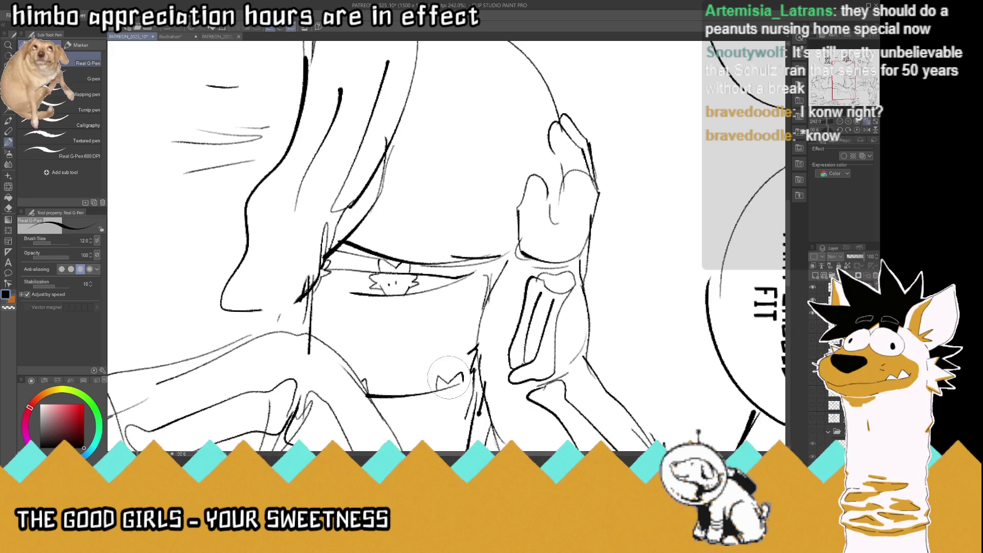
drag(449, 377, 374, 370)
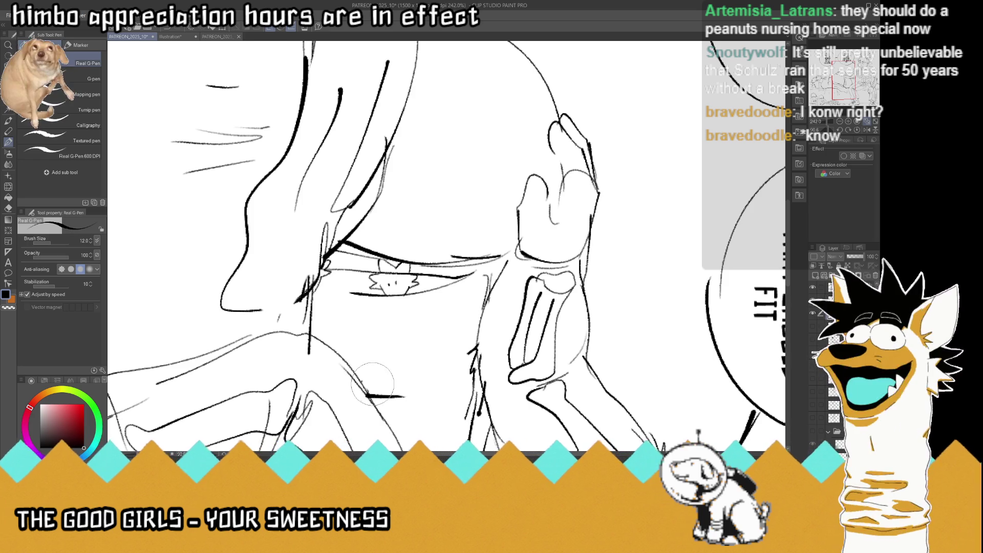
mouse_move(403, 320)
mouse_down()
mouse_move(401, 284)
mouse_move(371, 266)
mouse_up()
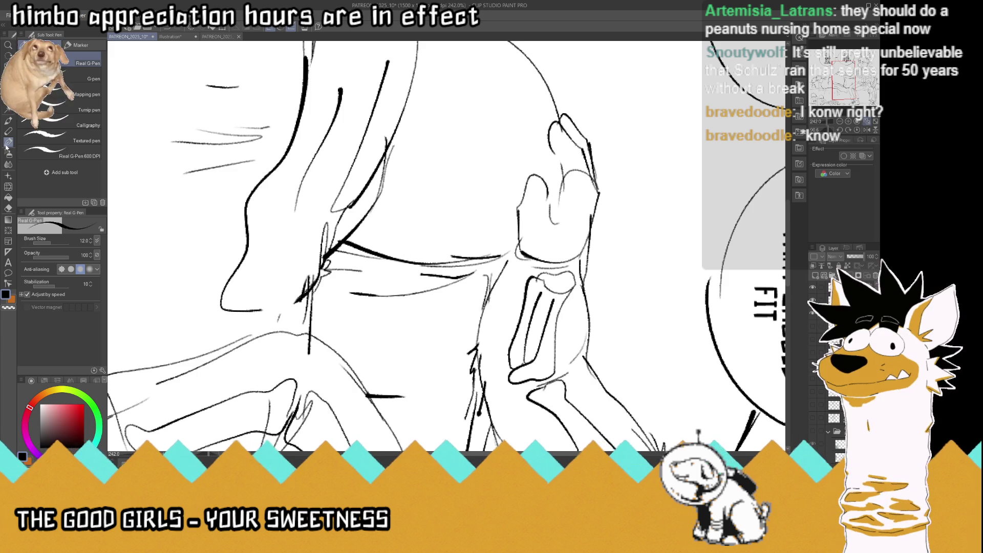
drag(378, 275, 412, 277)
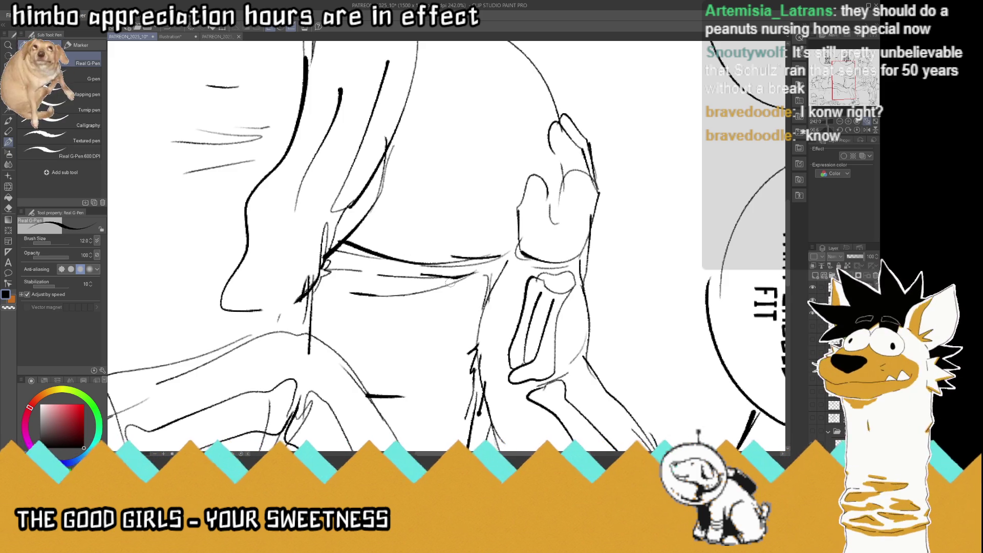
key(e)
mouse_move(369, 366)
mouse_down()
mouse_move(389, 395)
mouse_move(361, 398)
mouse_up()
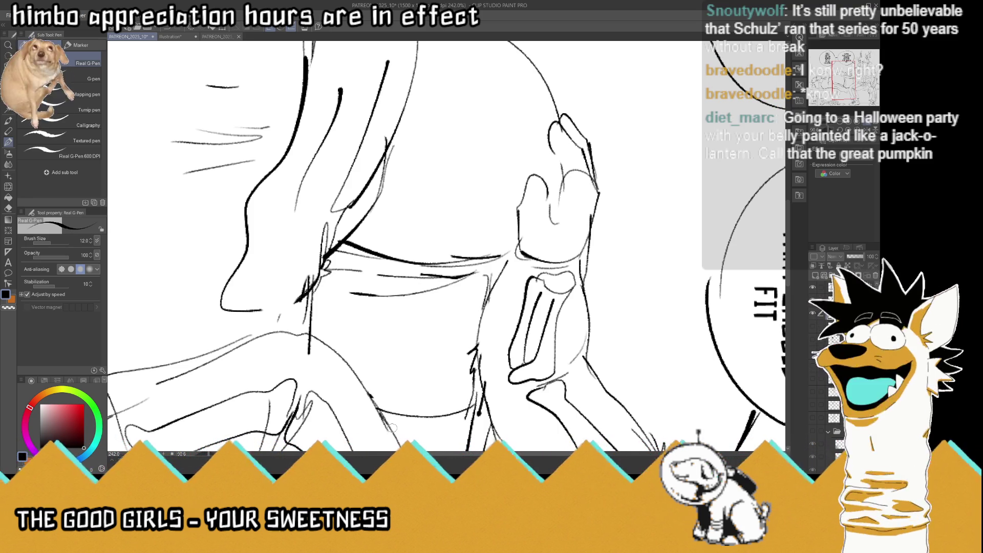
key(ctrl+s)
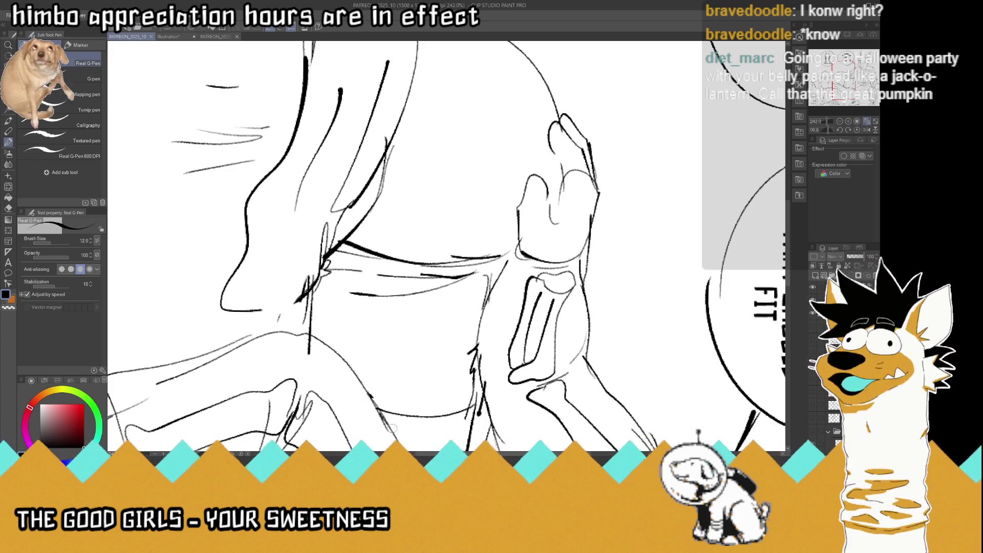
Draw little bat shapes across the underwear and a new waistband line above them
mouse_move(373, 343)
mouse_down()
mouse_move(332, 334)
mouse_move(391, 331)
mouse_move(380, 350)
mouse_up()
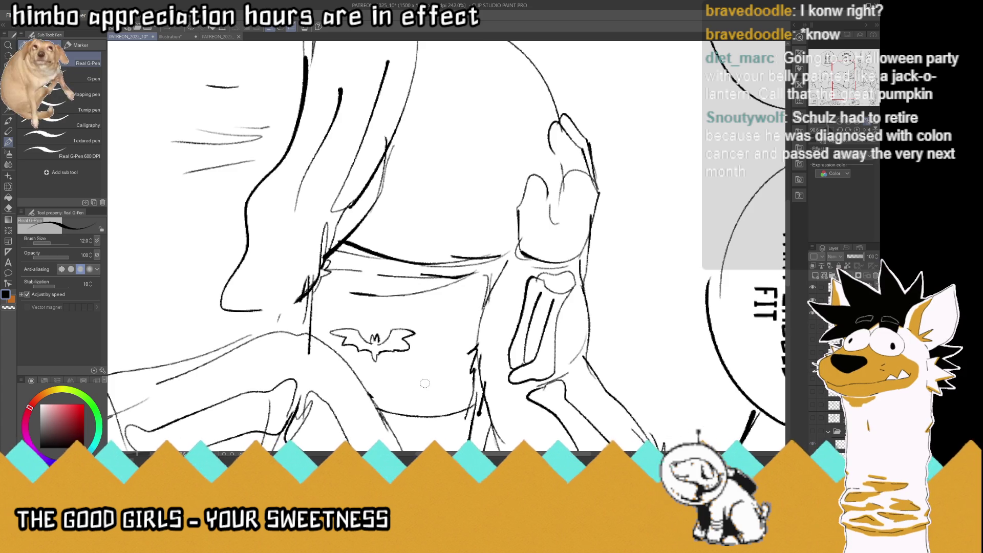
drag(446, 332, 477, 330)
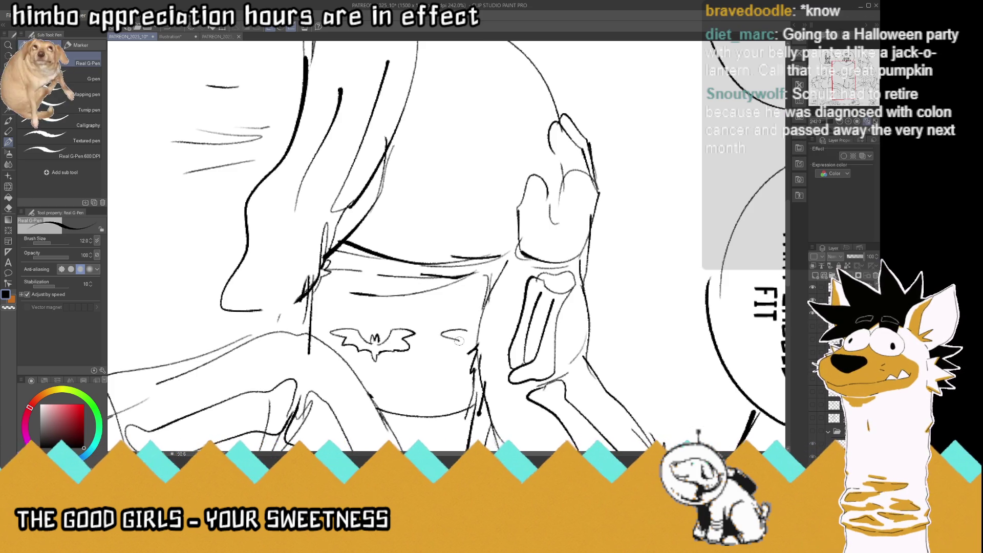
mouse_move(426, 383)
mouse_down()
mouse_move(436, 380)
mouse_move(428, 398)
mouse_move(479, 374)
mouse_up()
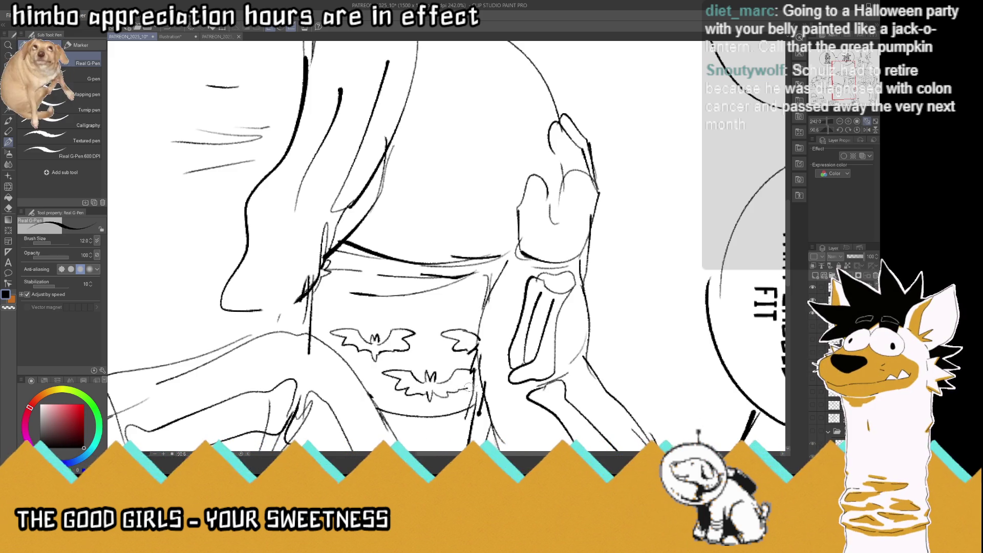
mouse_move(425, 308)
mouse_down()
mouse_move(398, 299)
mouse_move(436, 293)
mouse_move(432, 286)
mouse_move(380, 287)
mouse_move(403, 299)
mouse_move(455, 282)
mouse_move(479, 289)
mouse_move(438, 303)
mouse_up()
mouse_move(332, 282)
mouse_down()
mouse_move(354, 283)
mouse_move(316, 310)
mouse_move(316, 282)
mouse_move(310, 302)
mouse_up()
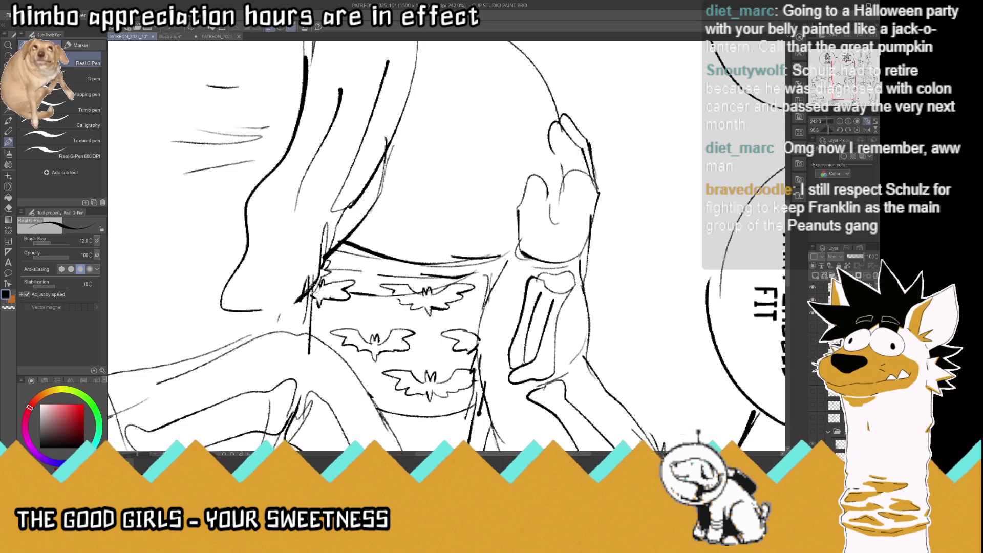
mouse_move(481, 264)
mouse_down()
mouse_move(354, 261)
mouse_move(369, 264)
mouse_up()
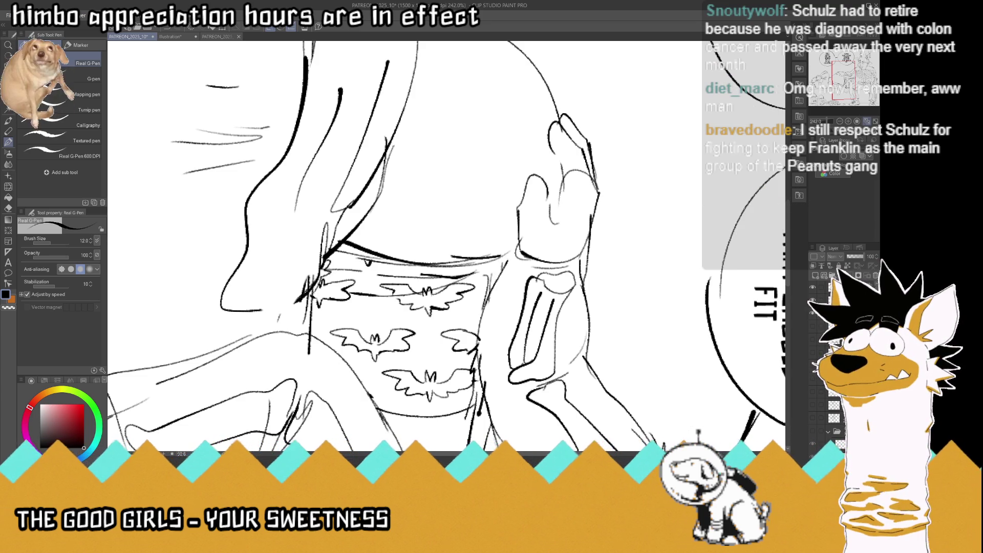
key(-)
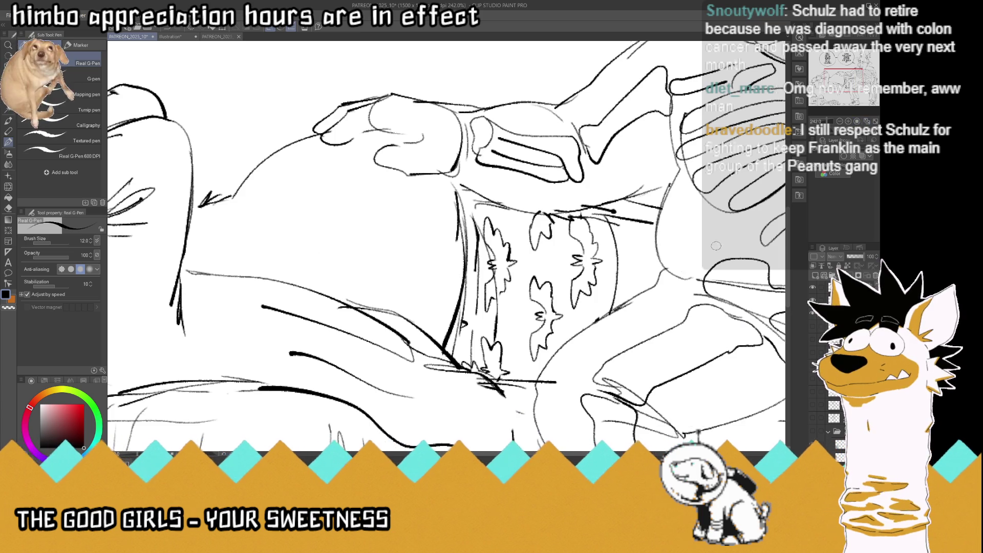
Lasso the candy bucket and pumpkin pail and nudge them slightly down
key(ctrl+0)
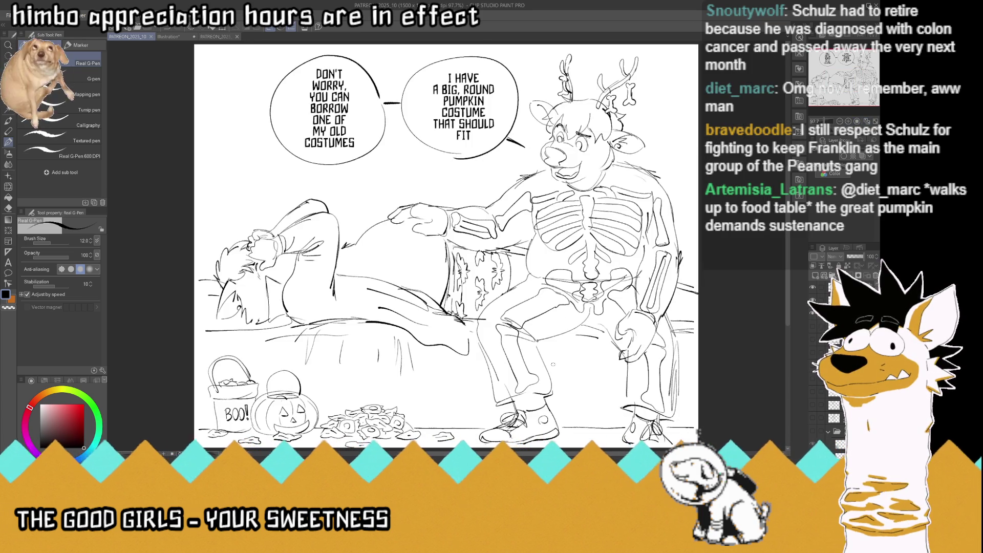
scroll(235, 423, up, 5)
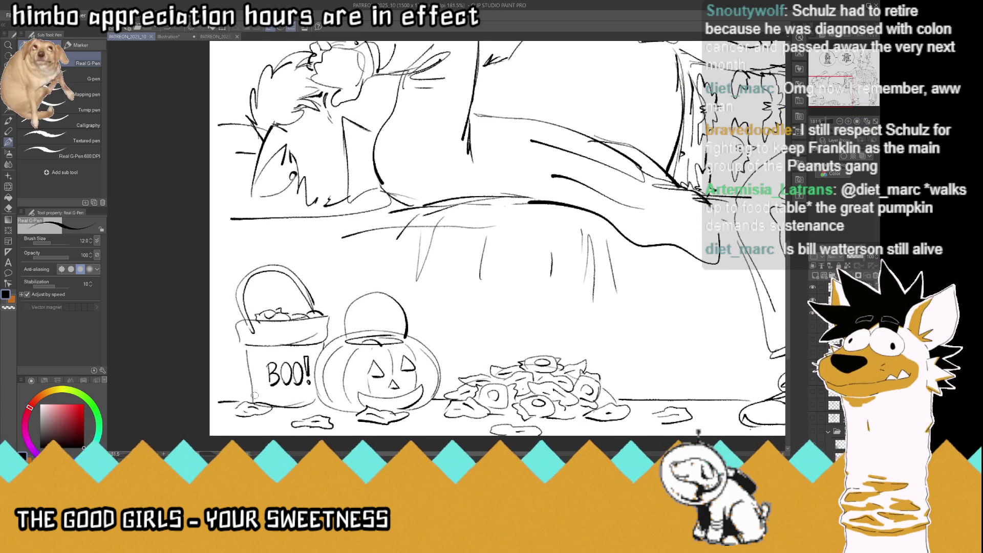
key(m)
mouse_move(322, 252)
mouse_down()
mouse_move(449, 378)
mouse_move(439, 393)
mouse_up()
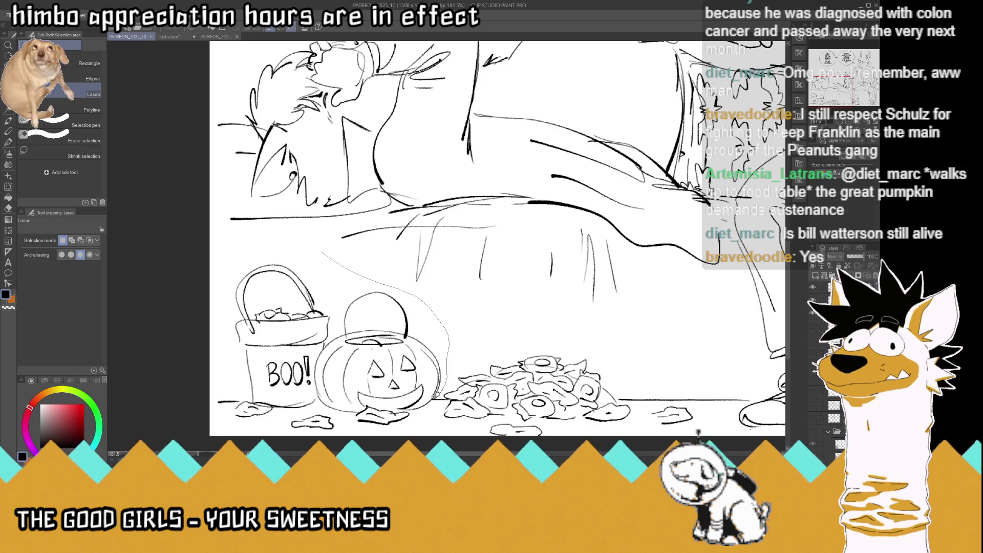
mouse_move(246, 393)
mouse_down()
mouse_move(240, 249)
mouse_move(320, 241)
mouse_up()
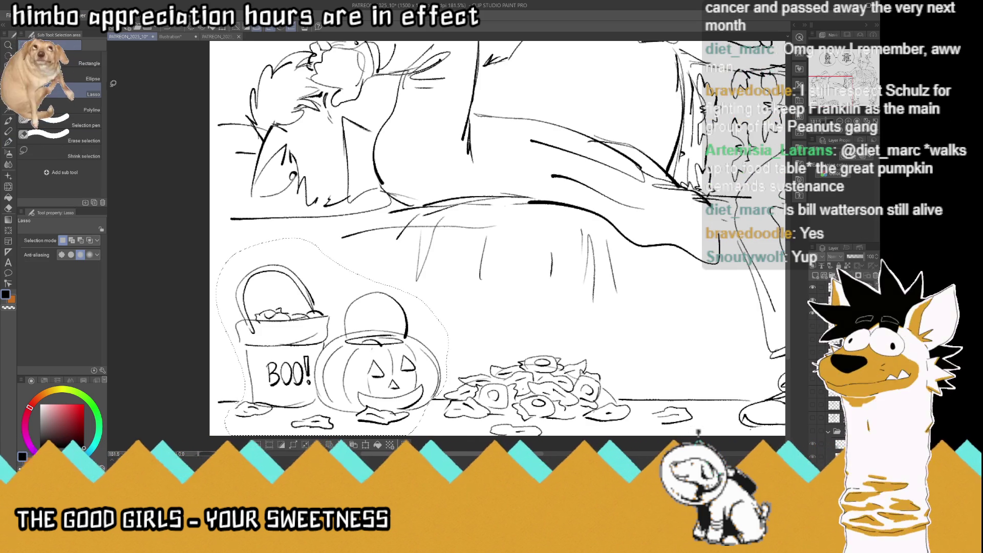
click(7, 75)
drag(367, 336, 364, 343)
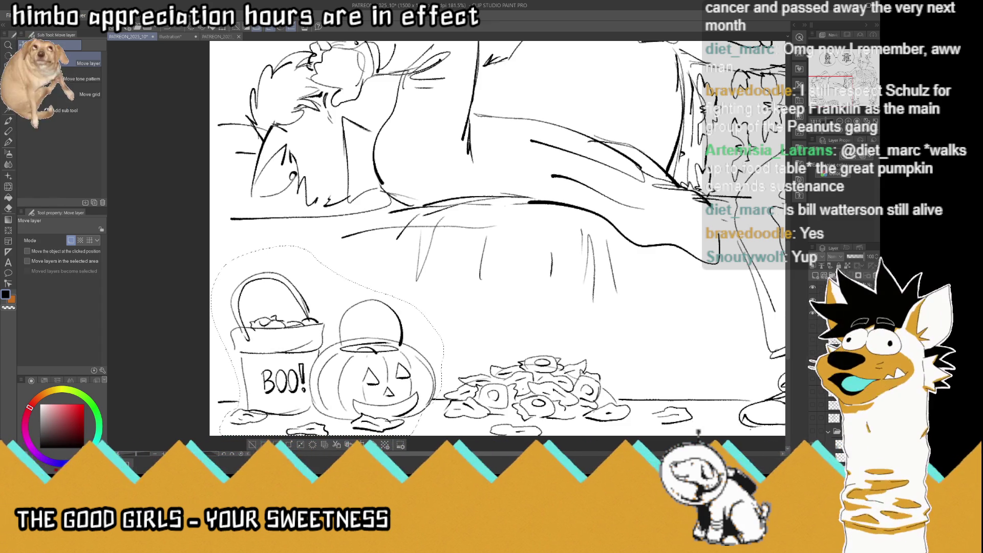
Deselect, save the page, and fit the whole page in view
key(m)
key(ctrl+d)
key(ctrl+s)
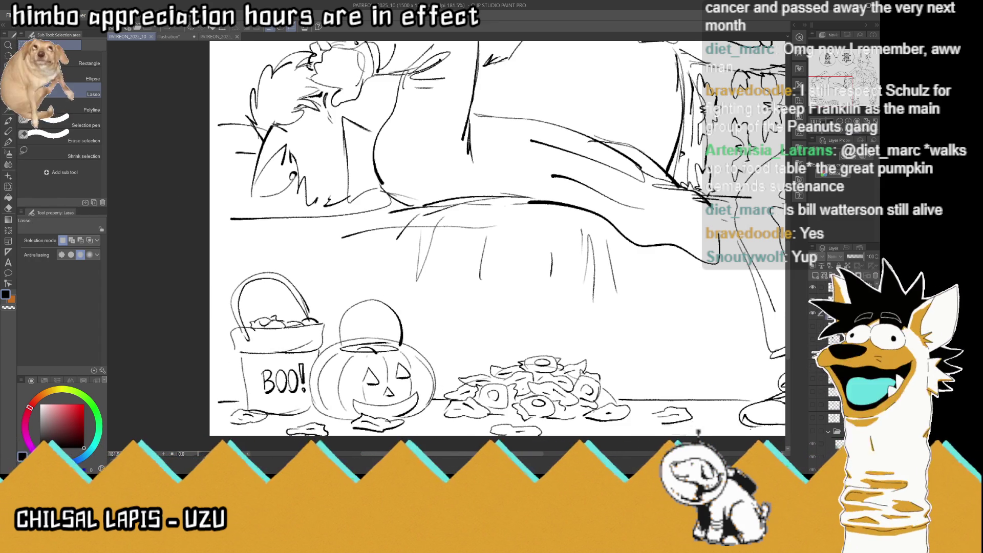
key(ctrl+0)
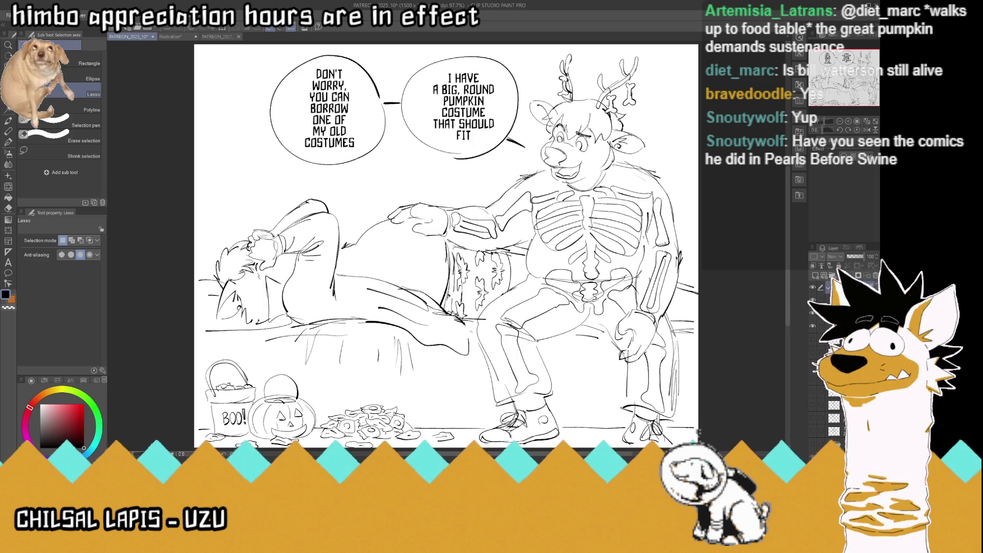
Save, then set orange as the drawing colour with the G-pen selected
key(ctrl+s)
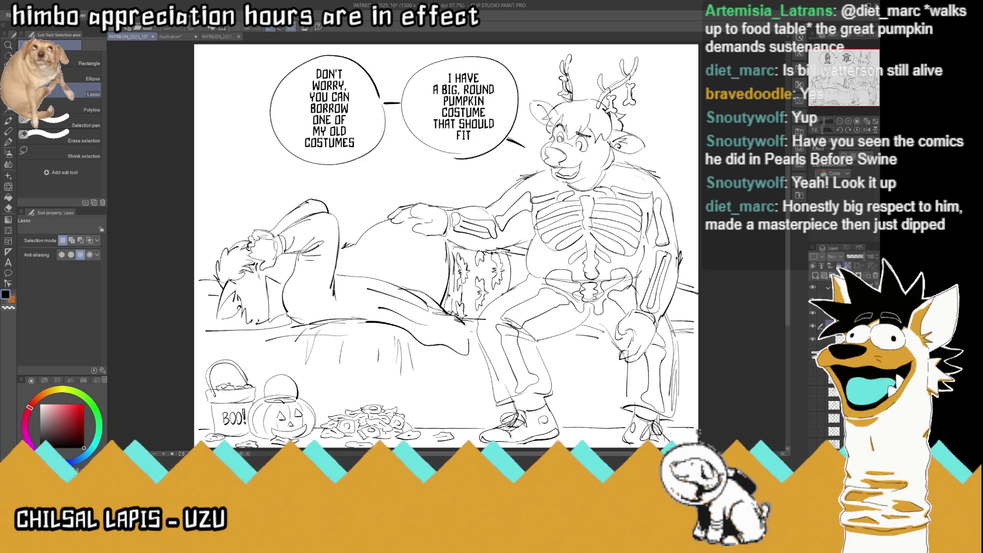
key(ctrl+s)
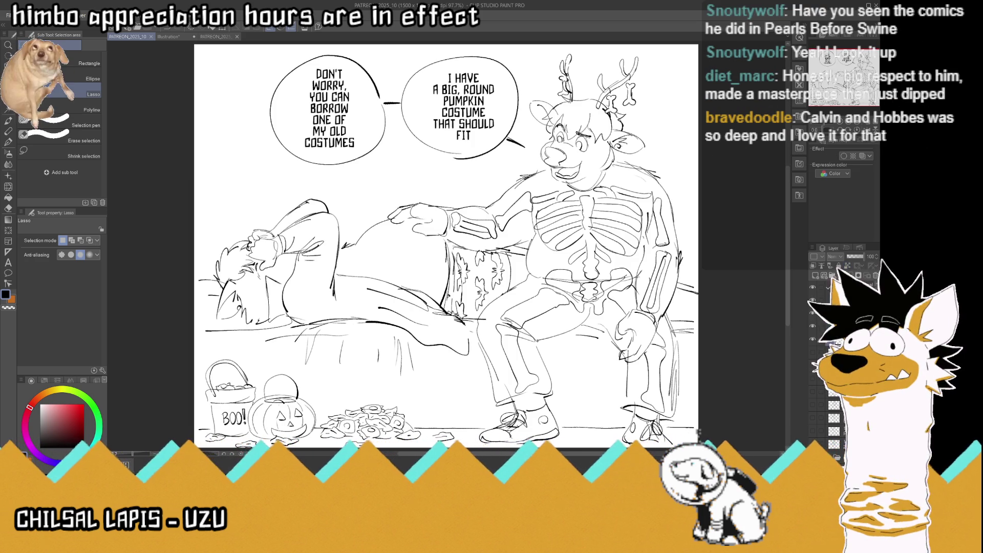
click(12, 301)
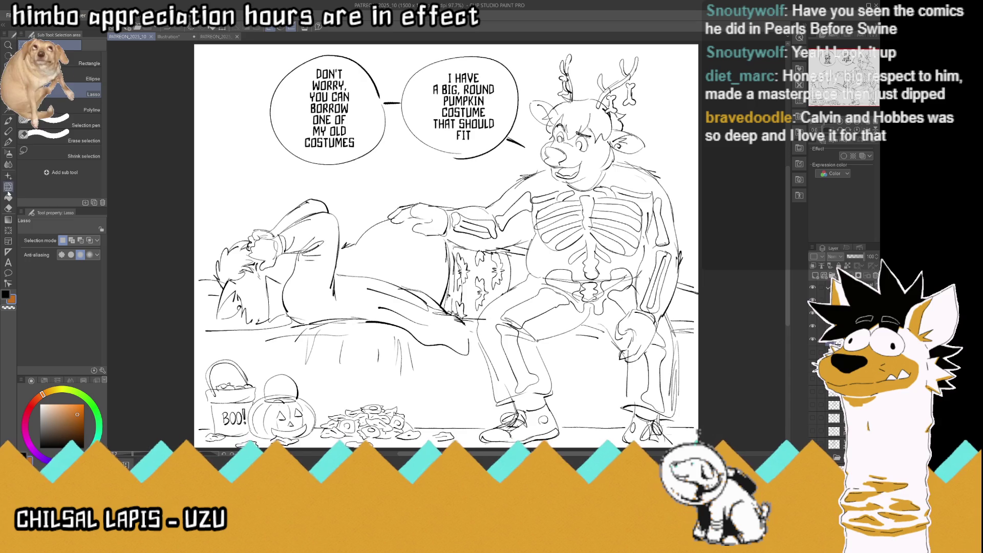
key(p)
click(84, 79)
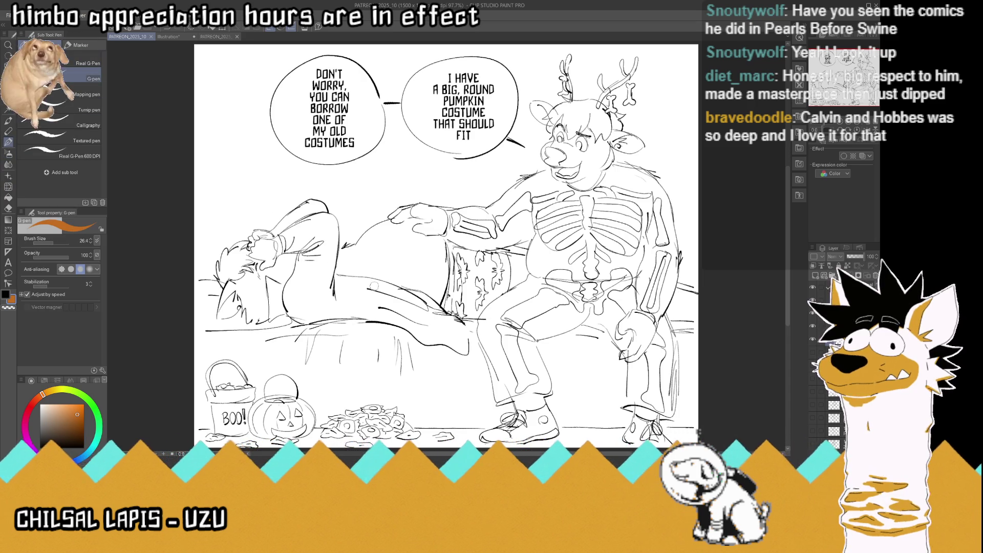
Ink the lying figure's hair and back in orange, extending the line toward the deer's muzzle
scroll(564, 277, down, 2)
scroll(354, 302, up, 2)
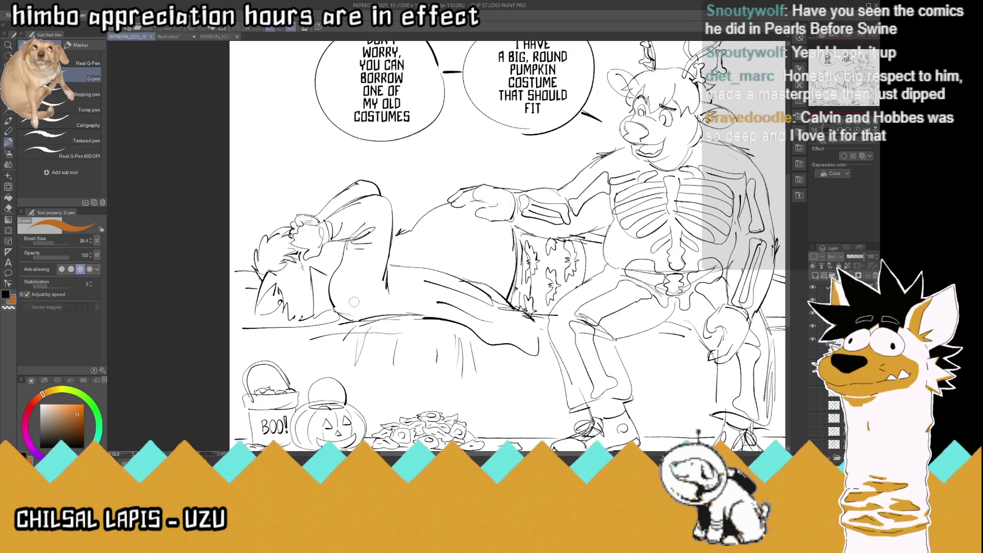
mouse_move(263, 281)
mouse_down()
mouse_move(255, 262)
mouse_move(262, 276)
mouse_move(262, 237)
mouse_move(323, 217)
mouse_move(353, 185)
mouse_move(373, 181)
mouse_move(388, 202)
mouse_move(392, 247)
mouse_move(461, 203)
mouse_up()
mouse_move(392, 238)
mouse_down()
mouse_move(463, 204)
mouse_move(444, 197)
mouse_move(467, 188)
mouse_move(568, 190)
mouse_move(617, 152)
mouse_up()
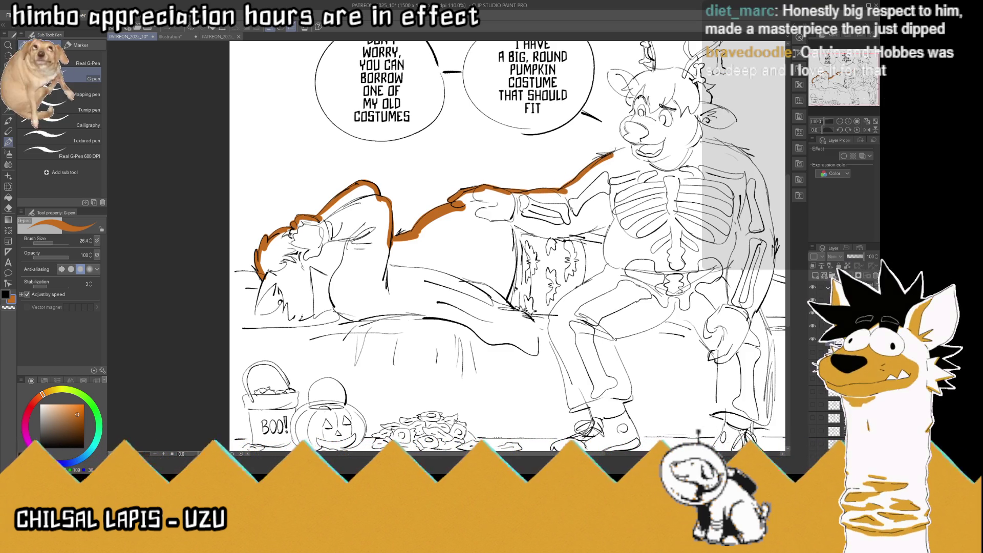
key(x)
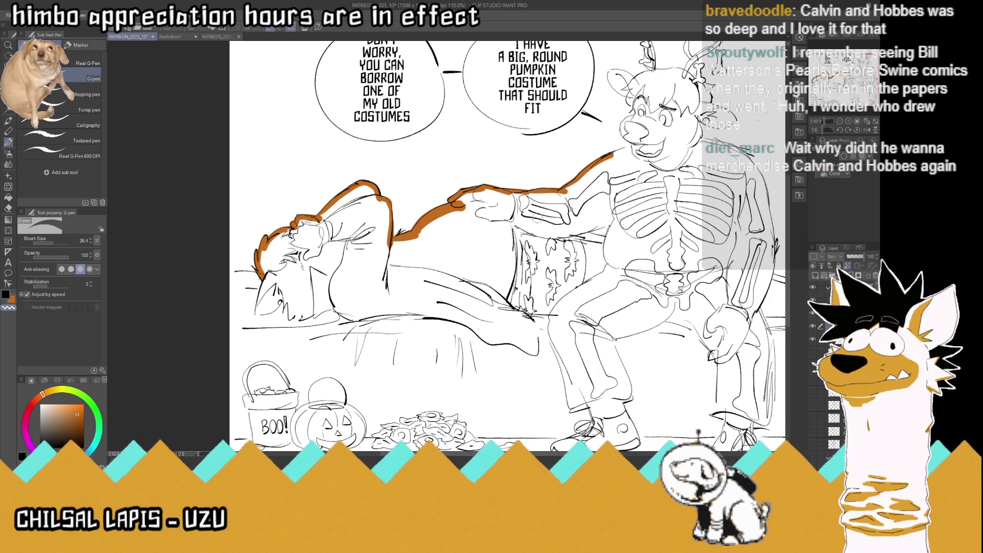
click(11, 299)
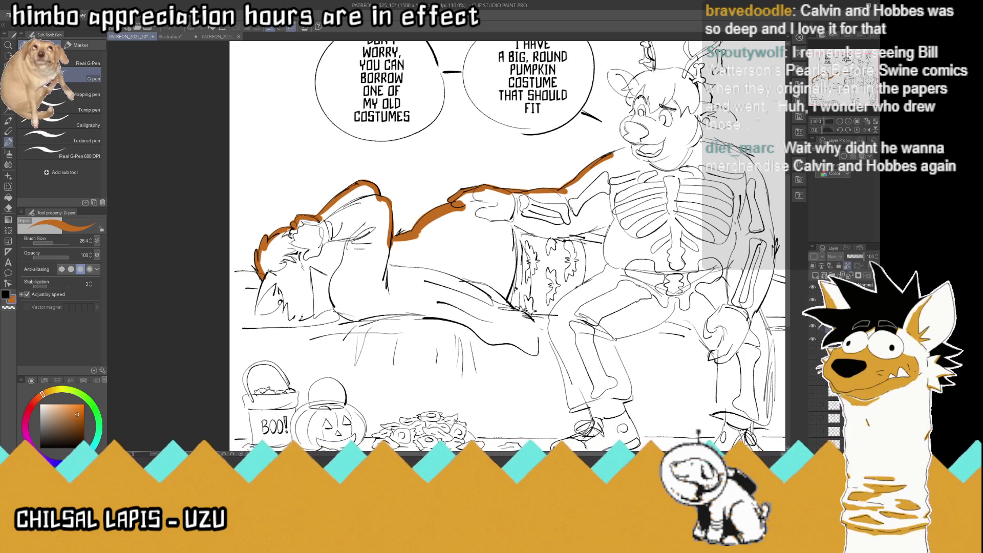
drag(612, 155, 647, 146)
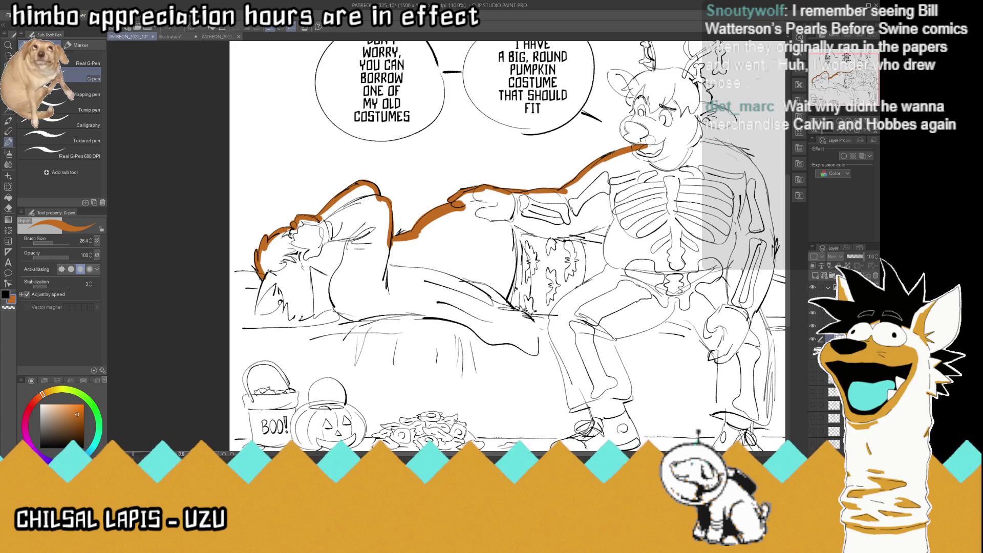
Trace orange lines over the deer's arm, snout and up its head
scroll(609, 113, down, 3)
scroll(609, 113, up, 2)
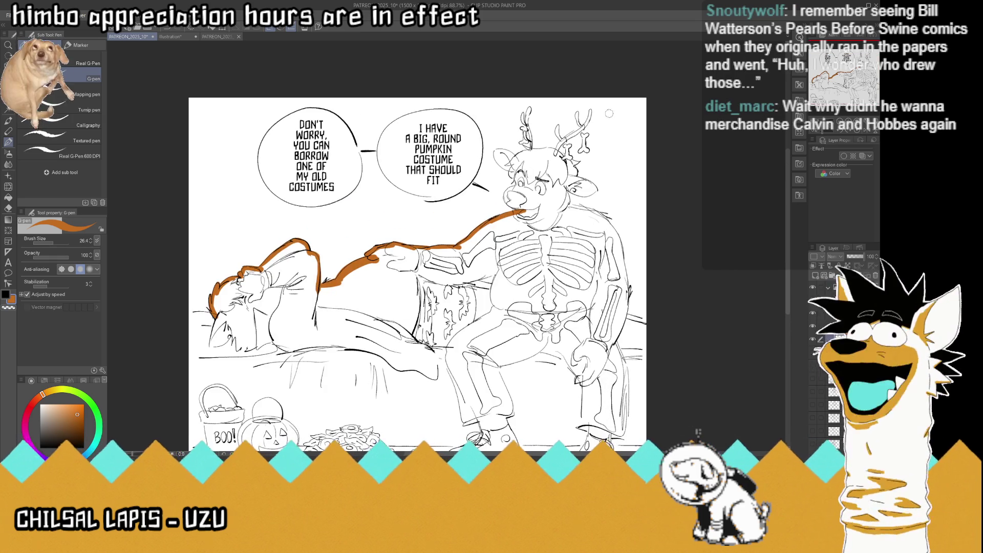
scroll(545, 210, up, 2)
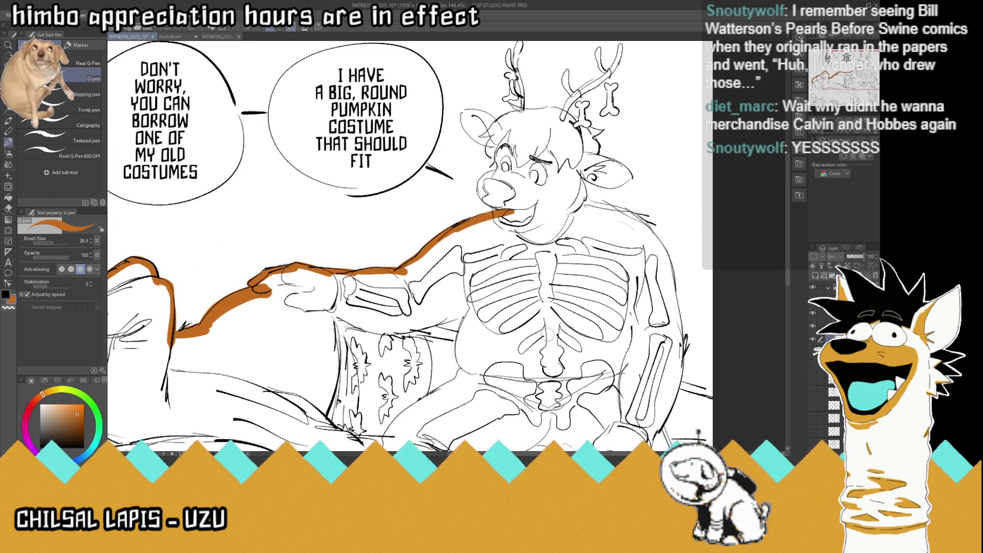
mouse_move(420, 328)
mouse_down()
mouse_move(470, 311)
mouse_move(423, 329)
mouse_up()
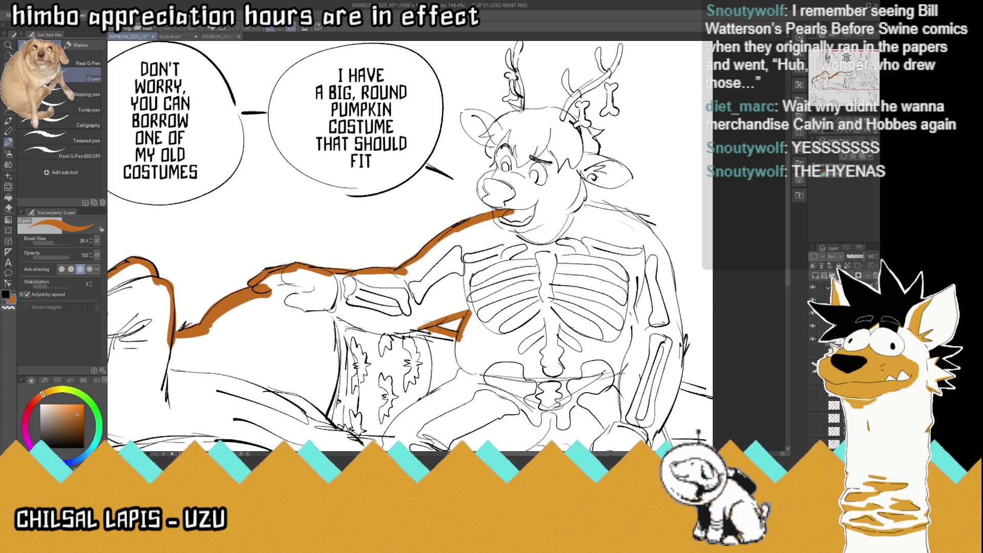
mouse_move(496, 208)
mouse_down()
mouse_move(501, 168)
mouse_move(491, 133)
mouse_up()
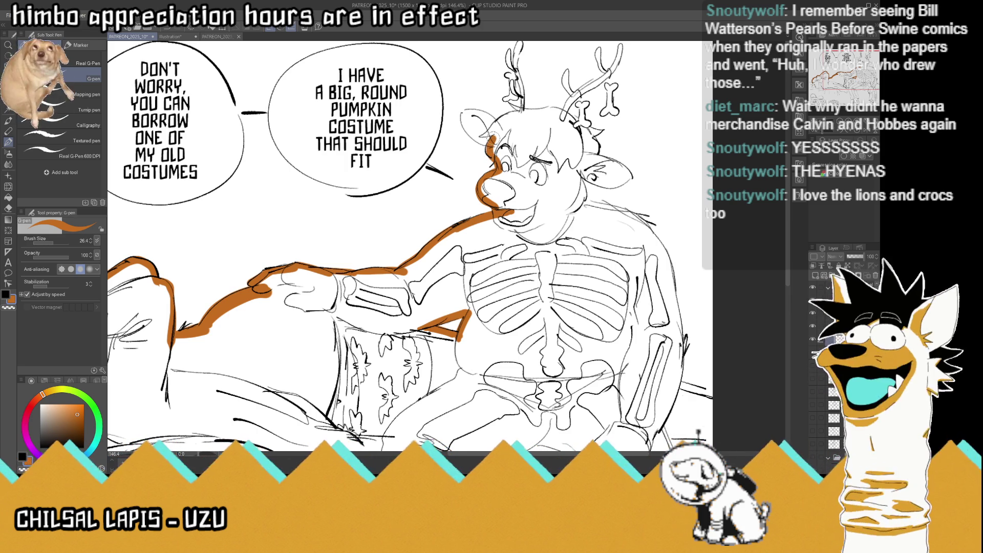
mouse_move(492, 136)
mouse_down()
mouse_move(461, 117)
mouse_move(502, 131)
mouse_move(540, 112)
mouse_move(518, 72)
mouse_move(521, 42)
mouse_up()
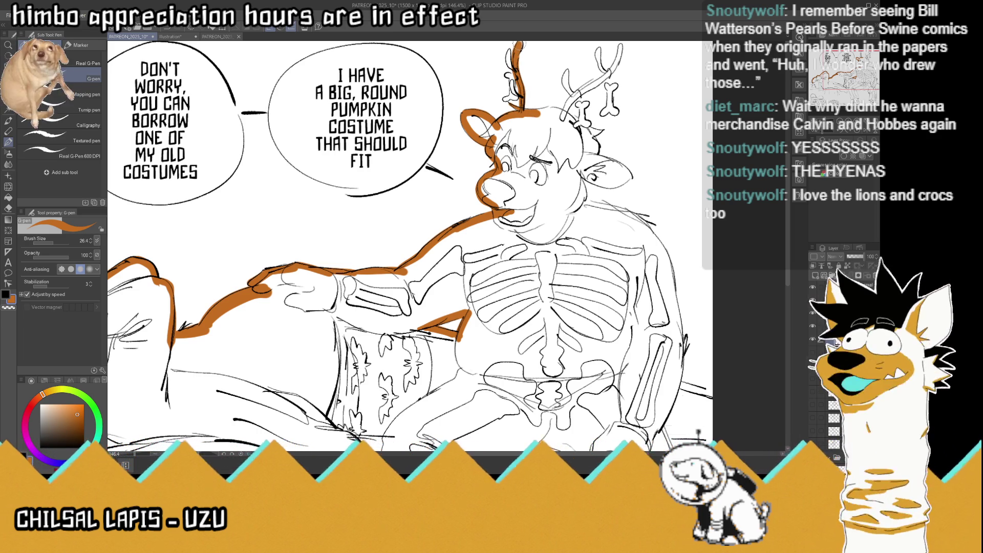
scroll(532, 43, down, 3)
scroll(431, 134, up, 3)
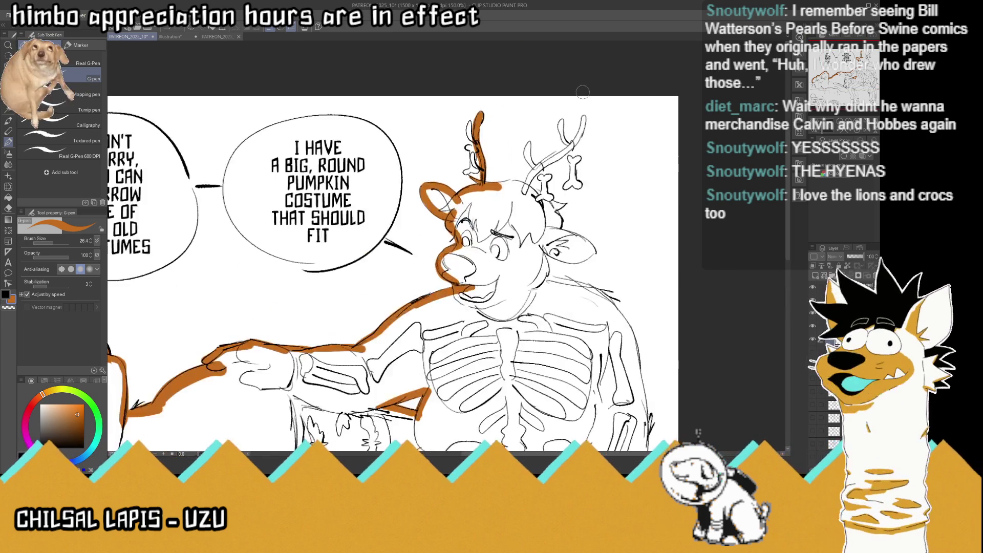
Ink both of the deer's antlers and their bases in orange, saving the page partway
scroll(432, 134, up, 2)
drag(432, 132, 430, 123)
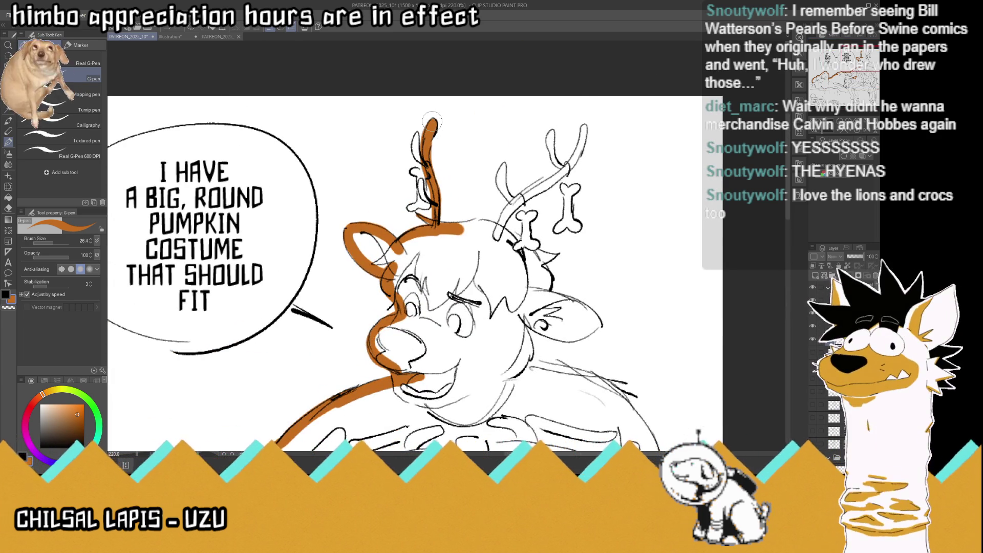
mouse_move(425, 174)
mouse_down()
mouse_move(419, 127)
mouse_move(419, 191)
mouse_up()
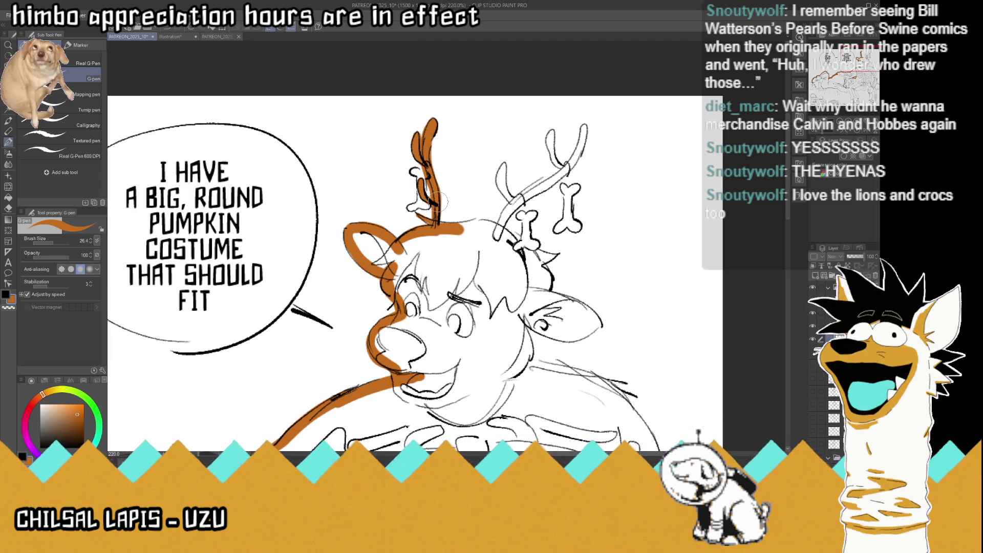
key(ctrl+s)
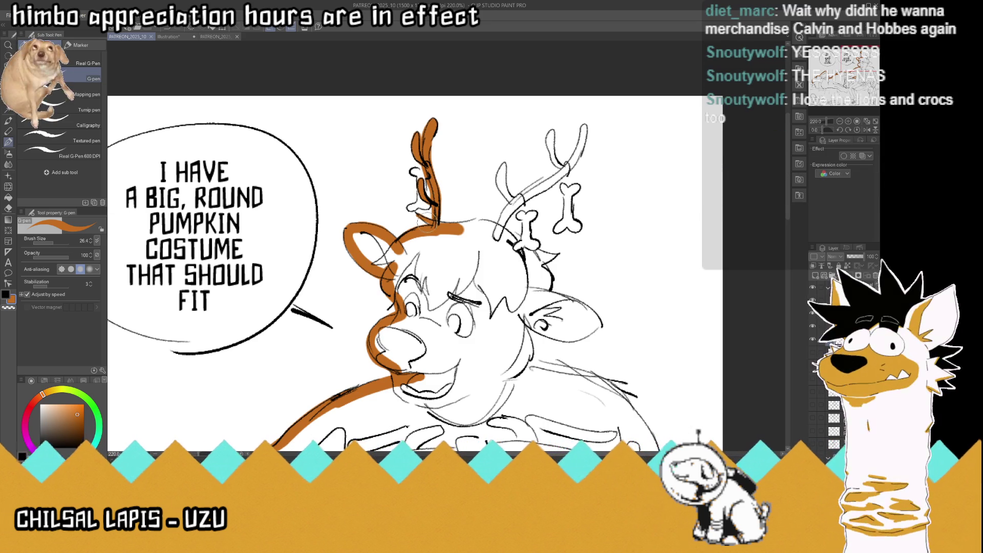
mouse_move(435, 214)
mouse_down()
mouse_move(442, 226)
mouse_move(507, 210)
mouse_move(503, 169)
mouse_move(570, 165)
mouse_move(586, 124)
mouse_up()
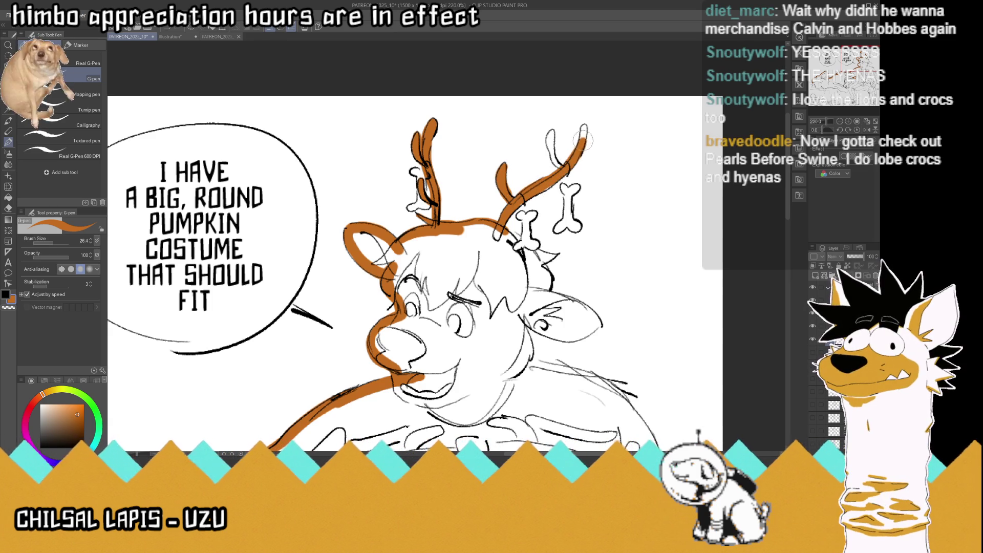
mouse_move(565, 166)
mouse_down()
mouse_move(551, 155)
mouse_move(550, 131)
mouse_up()
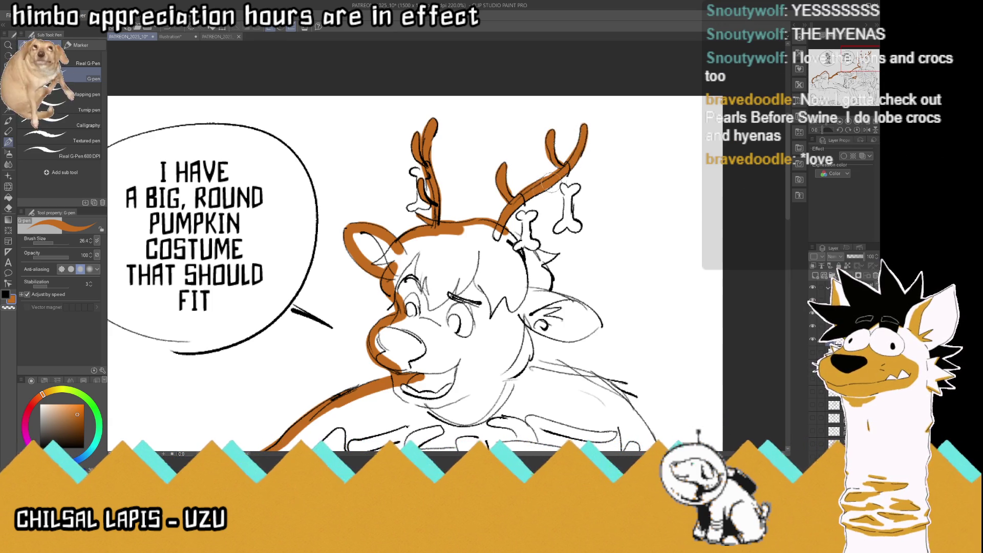
mouse_move(510, 241)
mouse_down()
mouse_move(528, 256)
mouse_move(556, 254)
mouse_move(595, 318)
mouse_move(571, 307)
mouse_move(573, 334)
mouse_up()
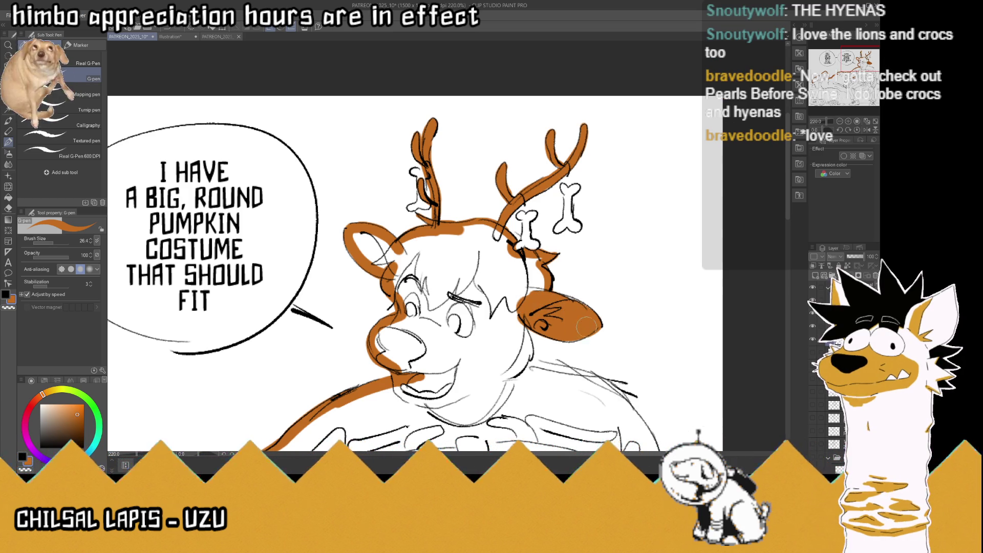
Outline the deer's cheek and shoulder in orange, then switch the drawing colour to black
scroll(485, 264, down, 5)
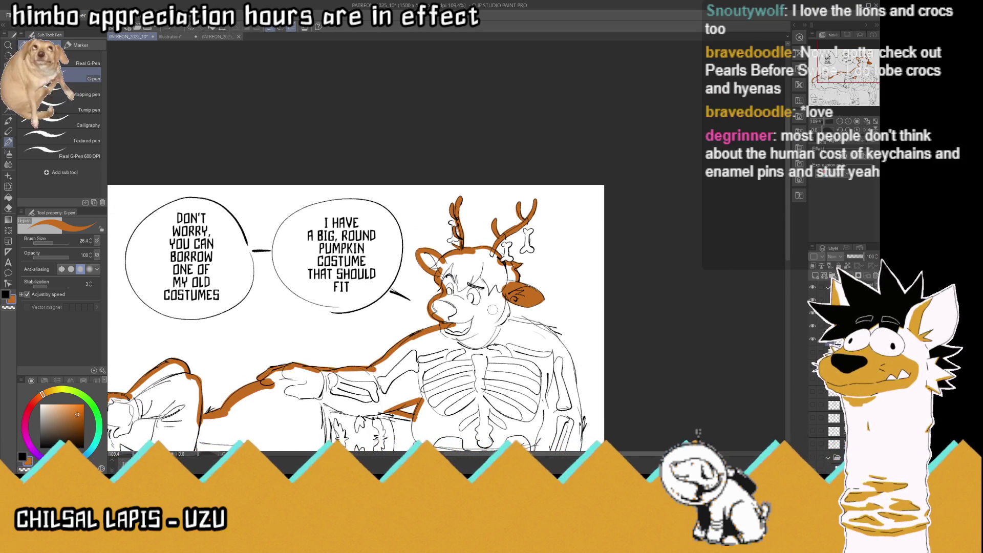
scroll(494, 272, down, 3)
scroll(494, 271, up, 4)
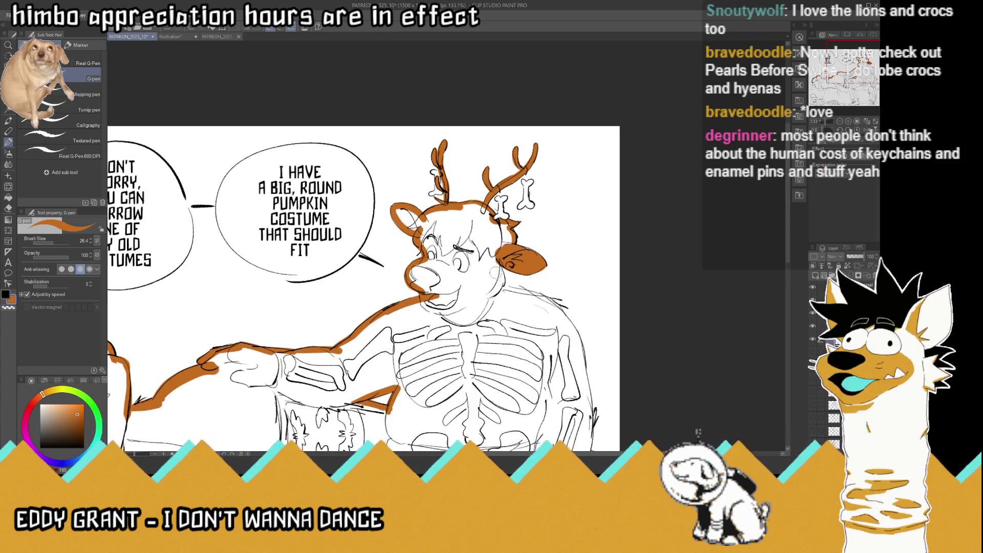
scroll(494, 267, up, 2)
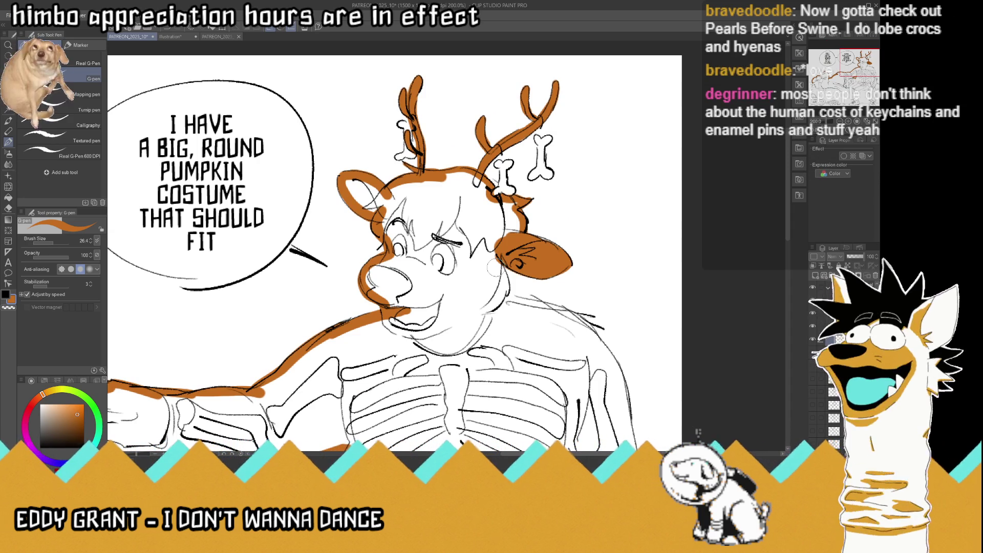
mouse_move(494, 262)
mouse_down()
mouse_move(500, 306)
mouse_move(545, 311)
mouse_move(619, 376)
mouse_move(636, 449)
mouse_up()
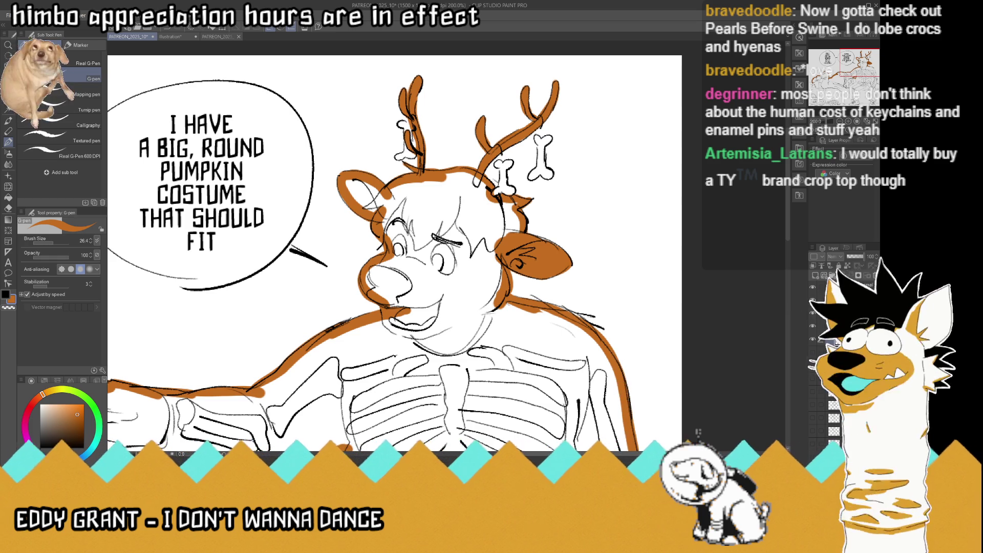
click(6, 295)
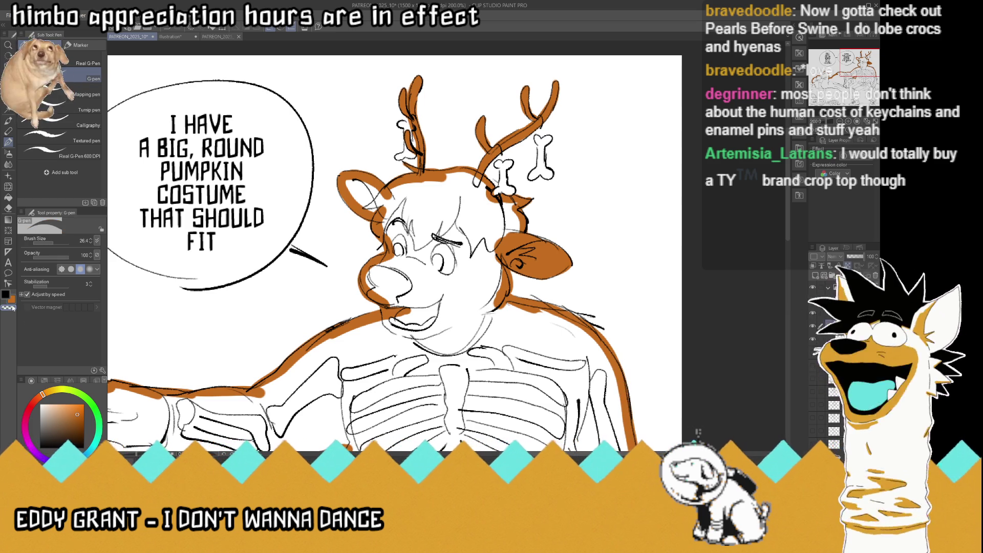